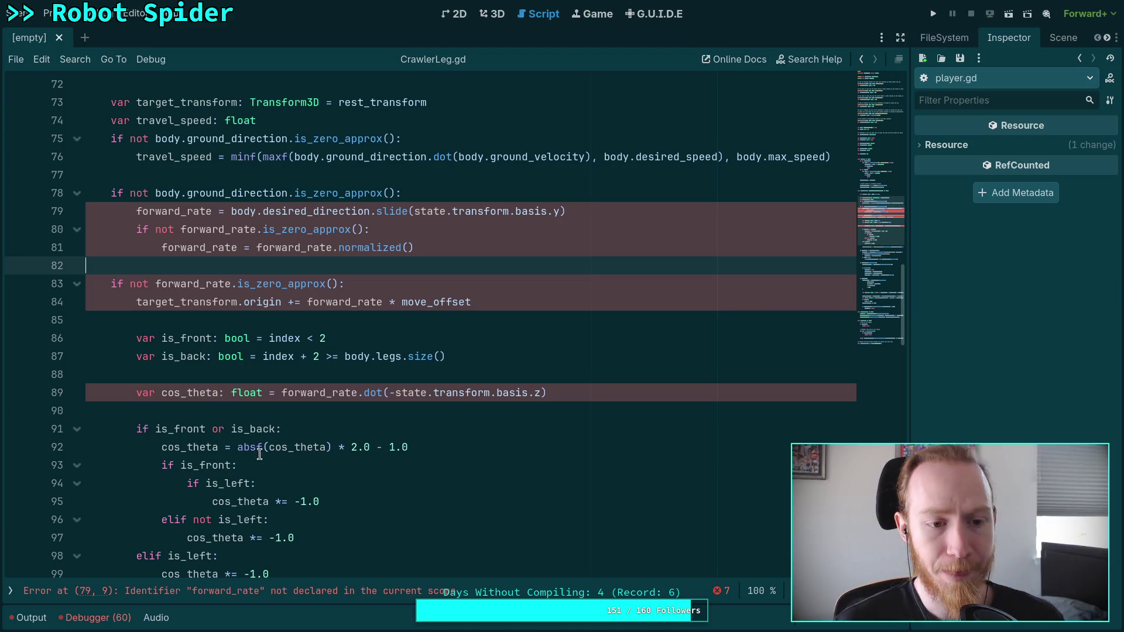
left_click(604, 395)
scroll(570, 390, "up", 1)
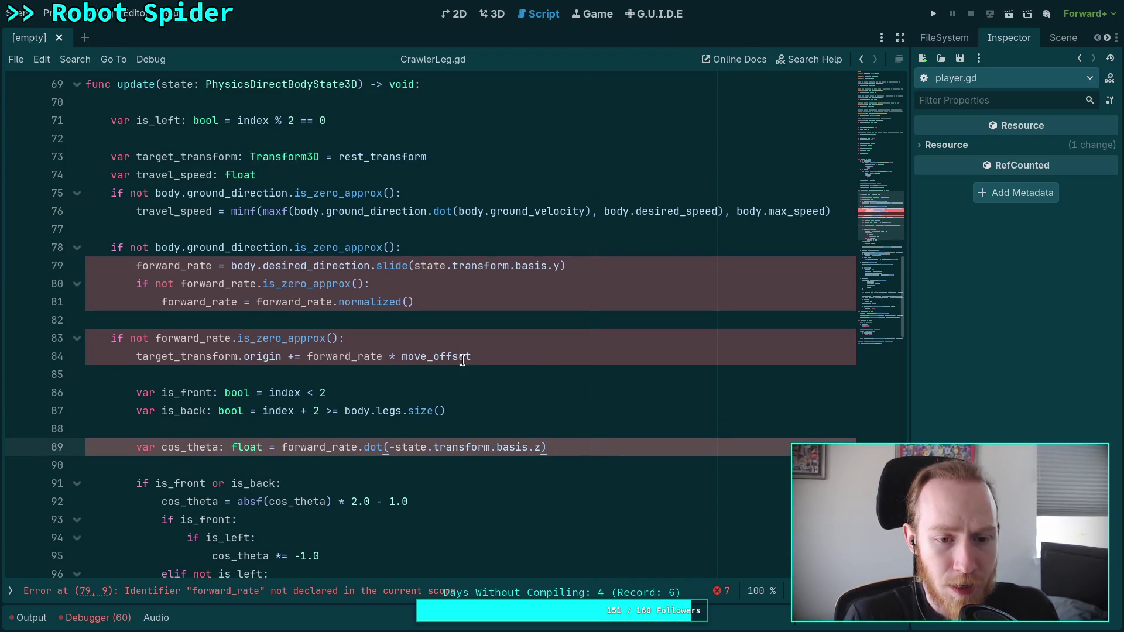
mouse_move(451, 364)
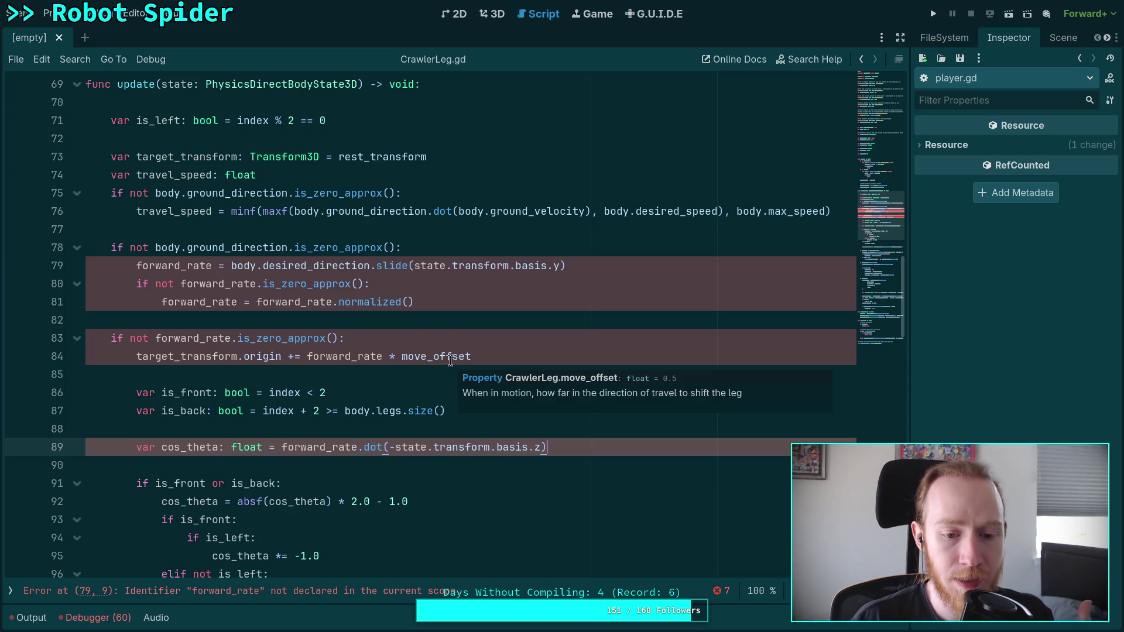
double_click(345, 357)
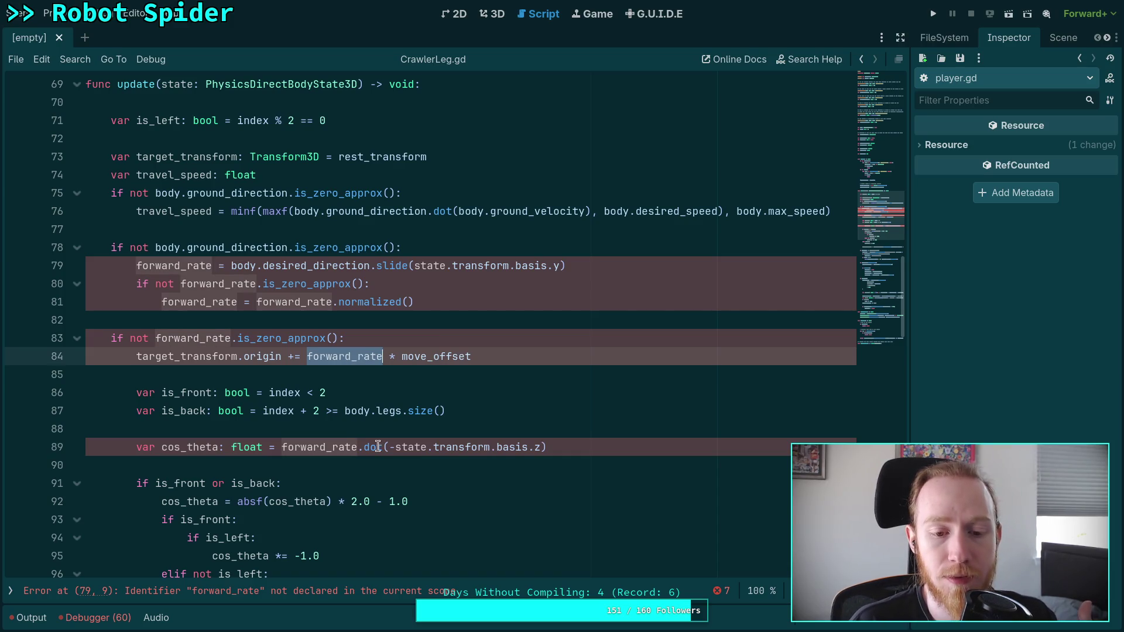
scroll(337, 457, "down", 3)
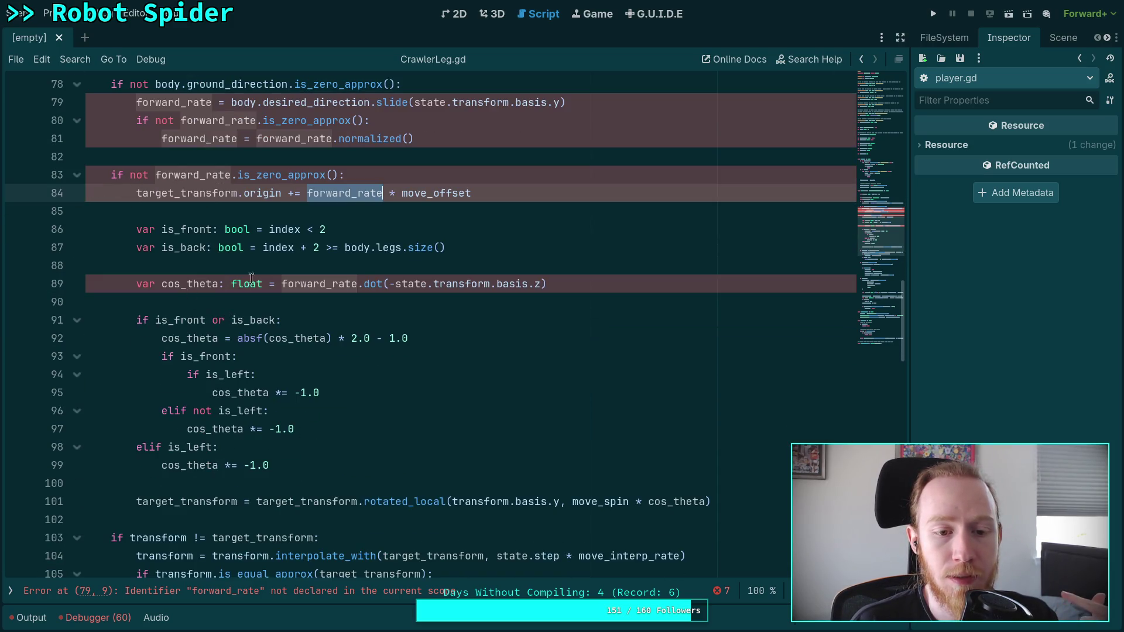
double_click(188, 282)
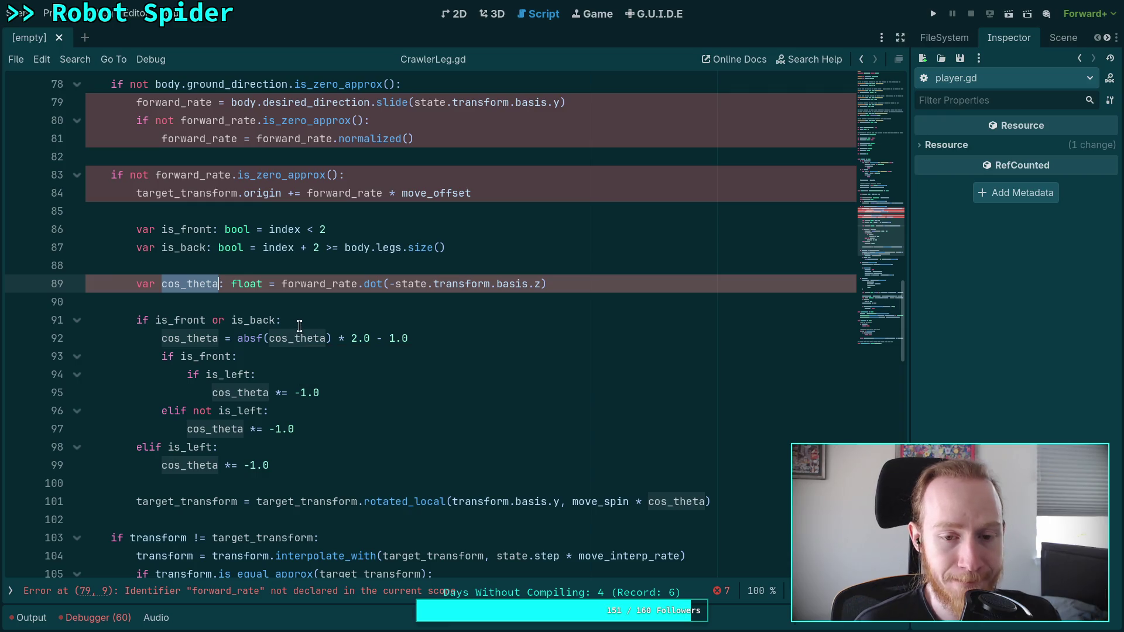
scroll(309, 311, "up", 1)
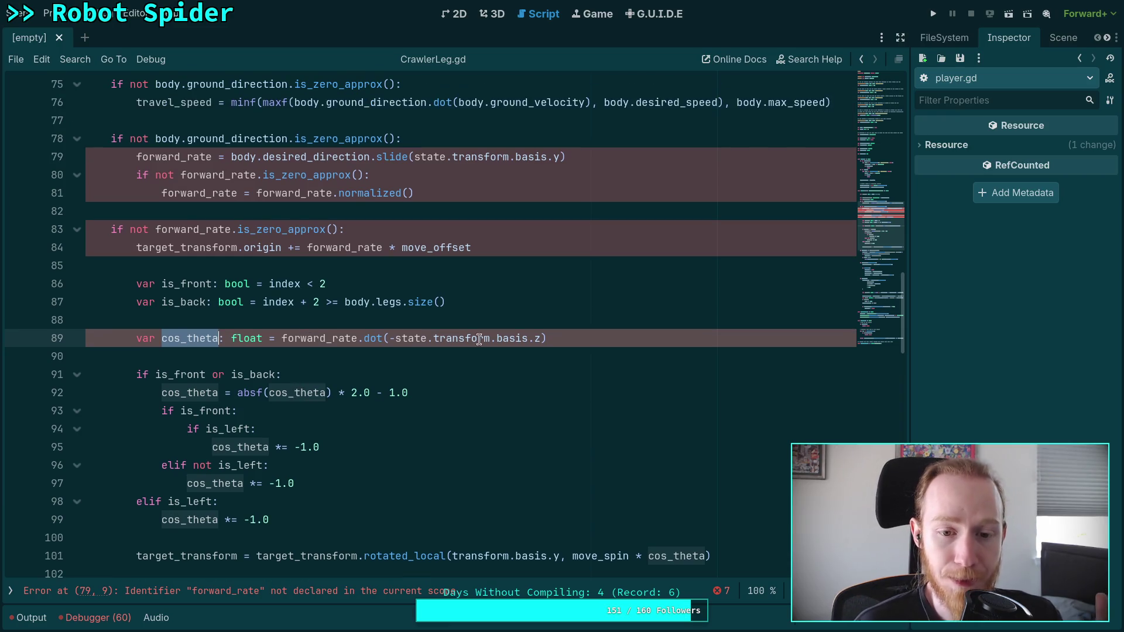
left_click(323, 338)
double_click(323, 338)
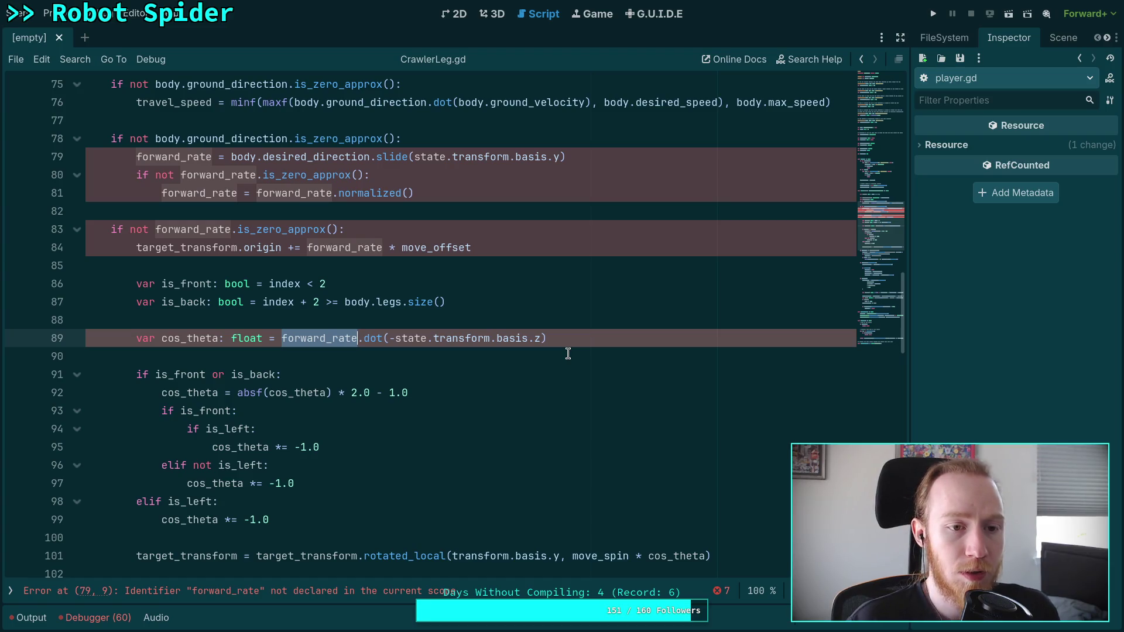
scroll(526, 351, "up", 3)
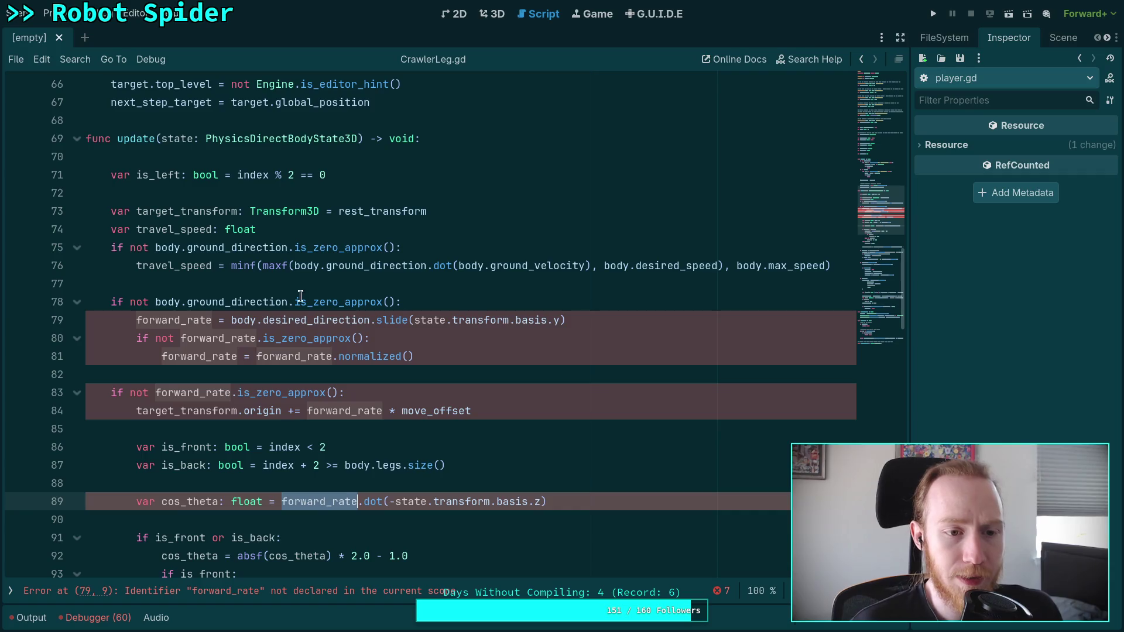
left_click(233, 290)
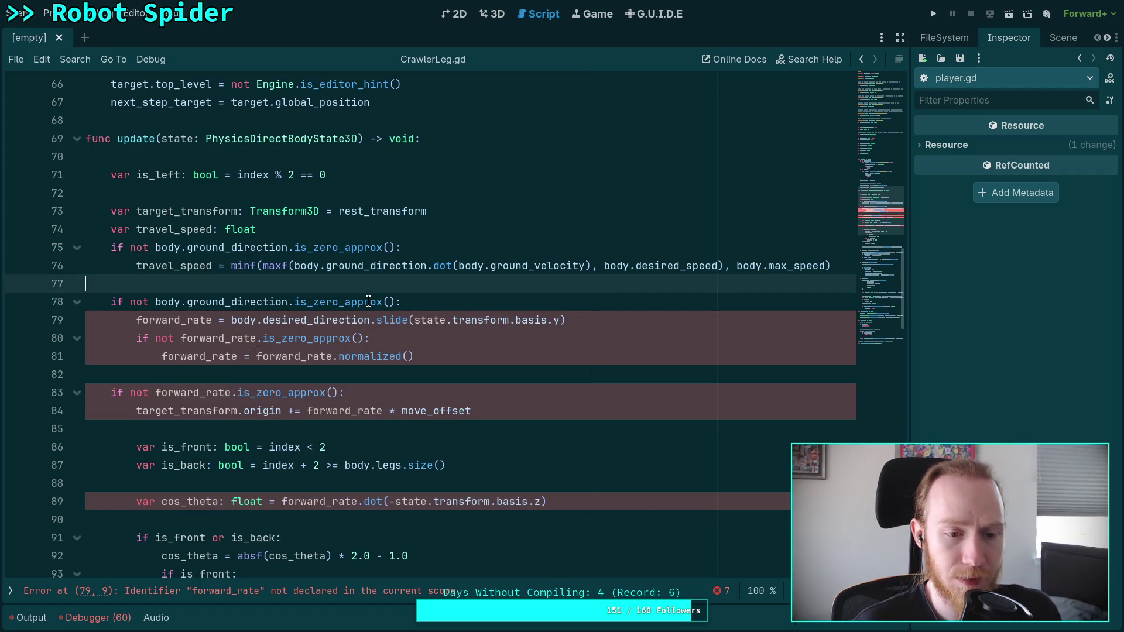
key("Up")
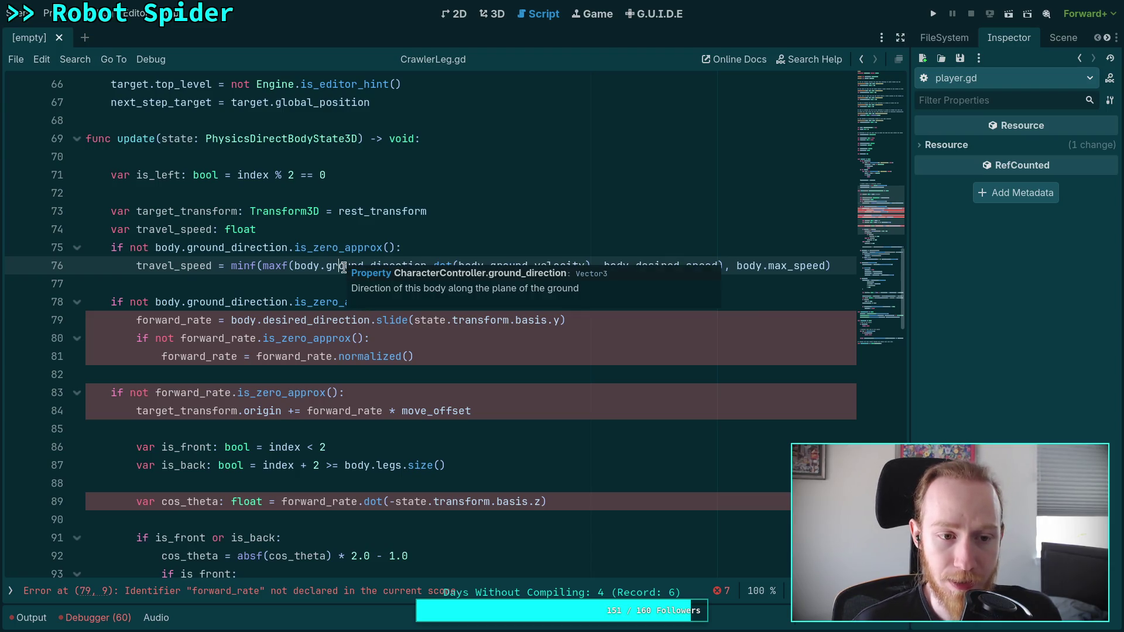
left_click(309, 232)
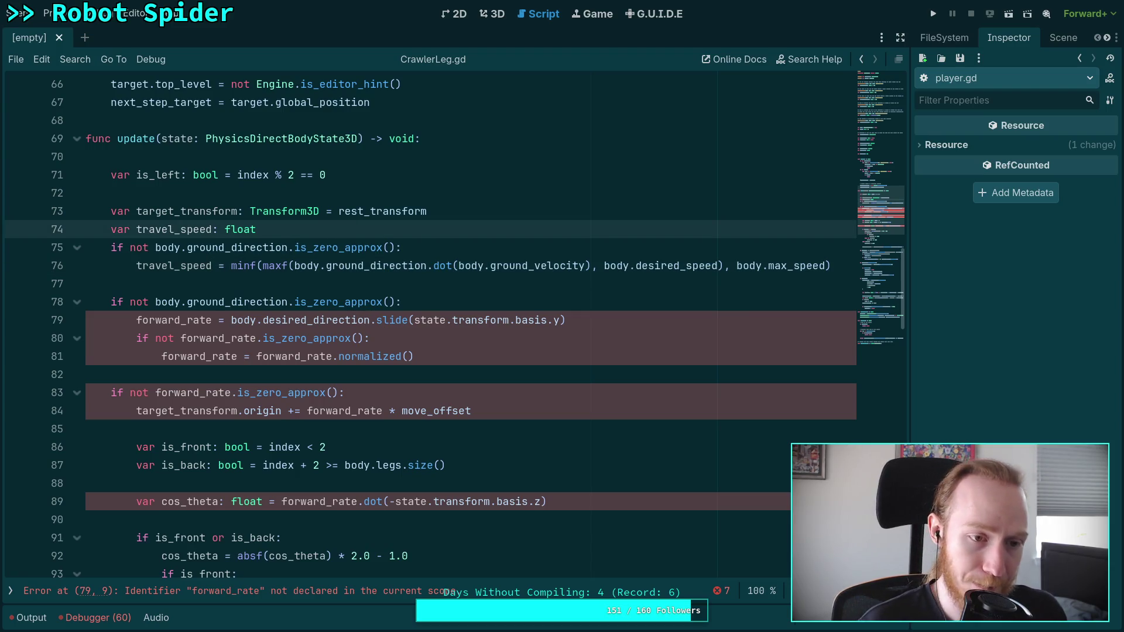
Start a new var declaration below travel_speed and highlight every use of forward_rate
key("Return")
type("var")
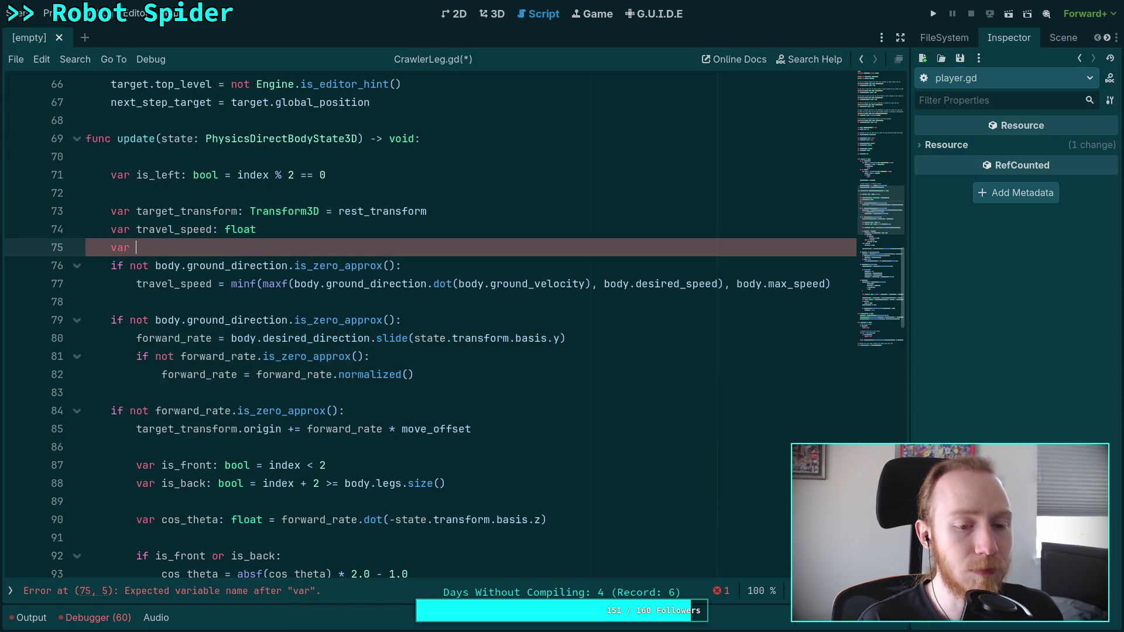
double_click(305, 520)
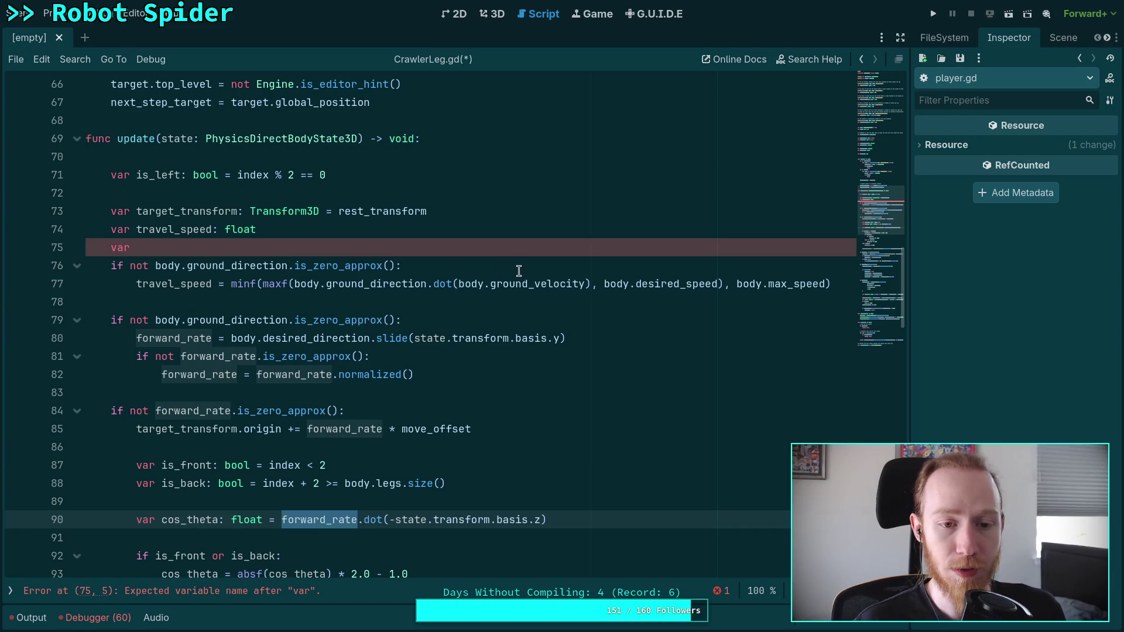
Below the travel_speed calculation, assign travel_forward from body.desired_direction
left_click(549, 293)
key("Return")
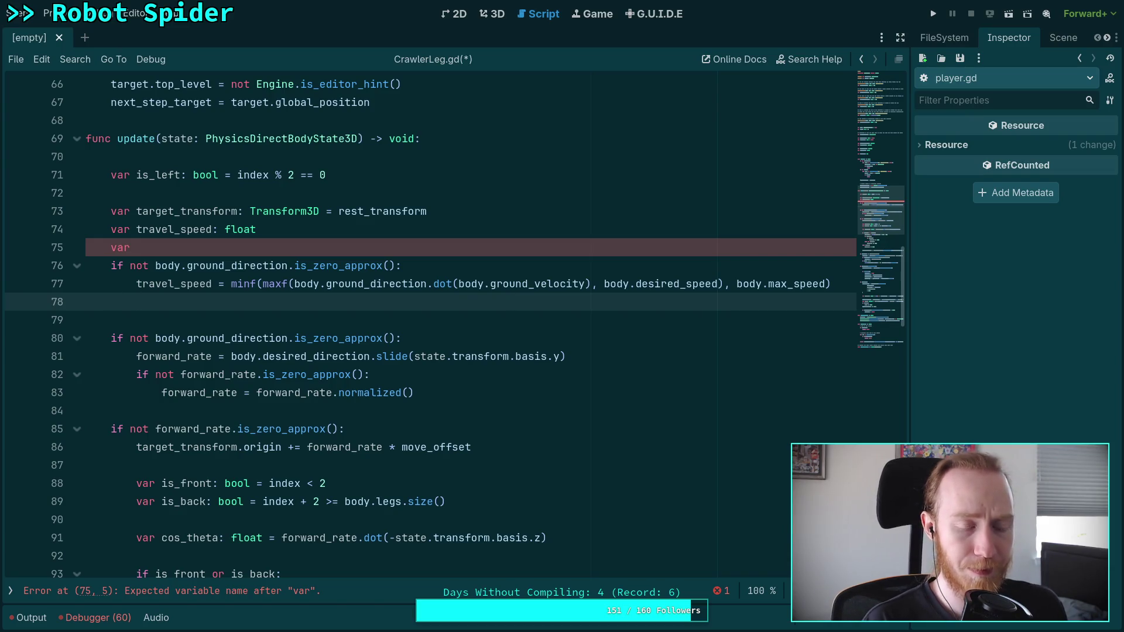
type("travel_forward =")
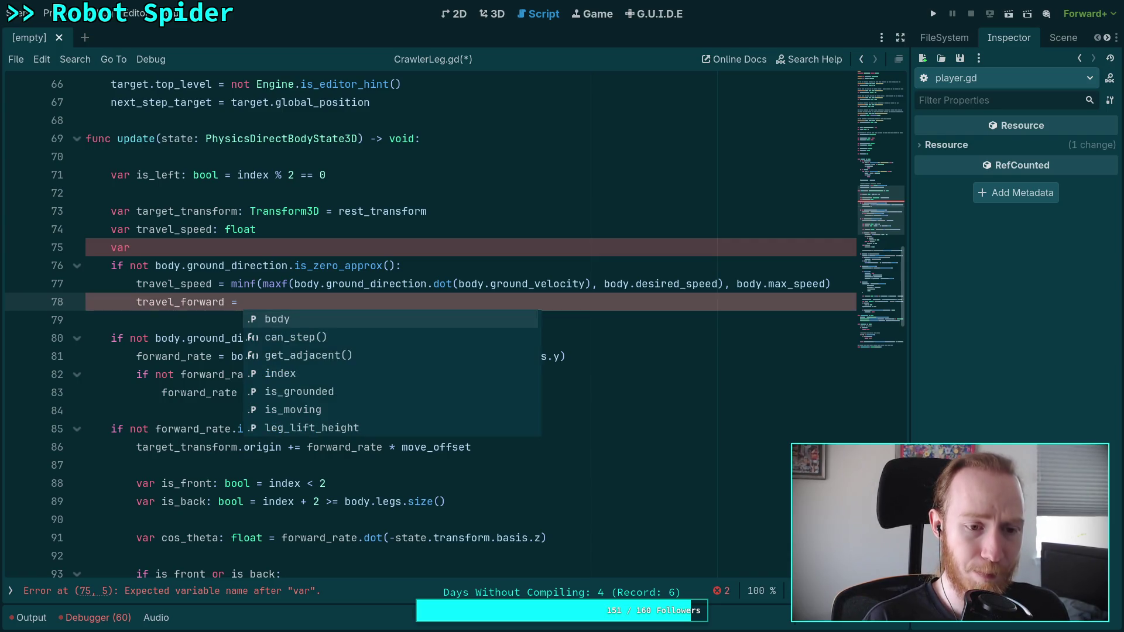
type("ground")
key("BackSpace")
key("BackSpace")
key("BackSpace")
key("BackSpace")
type("bo")
key("Return")
type(".")
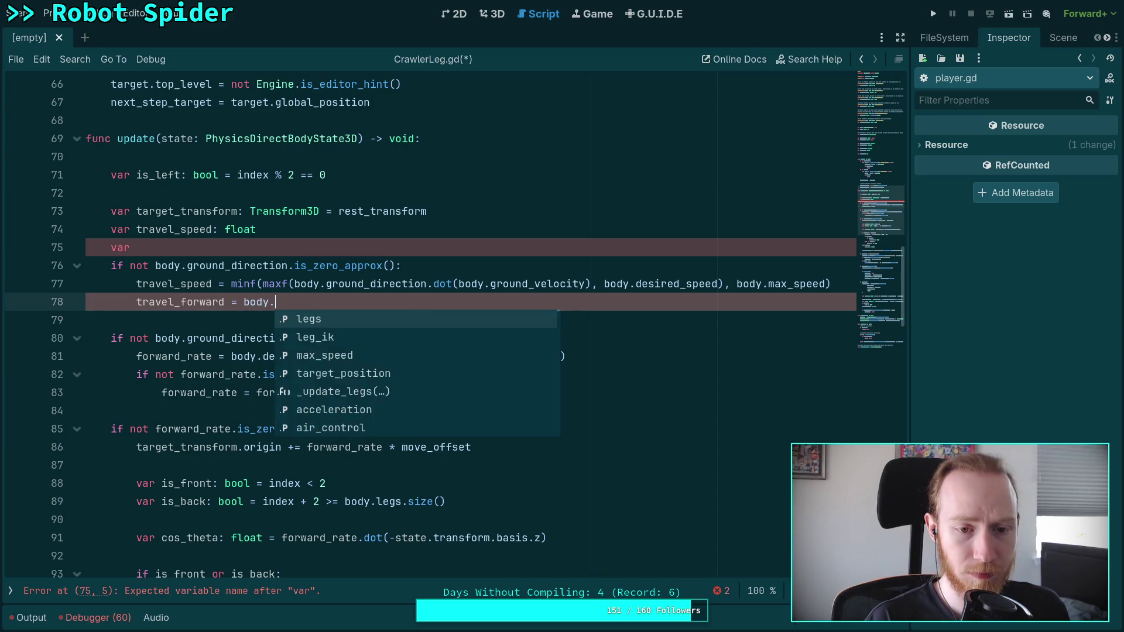
type("gr")
key("BackSpace")
key("BackSpace")
key("BackSpace")
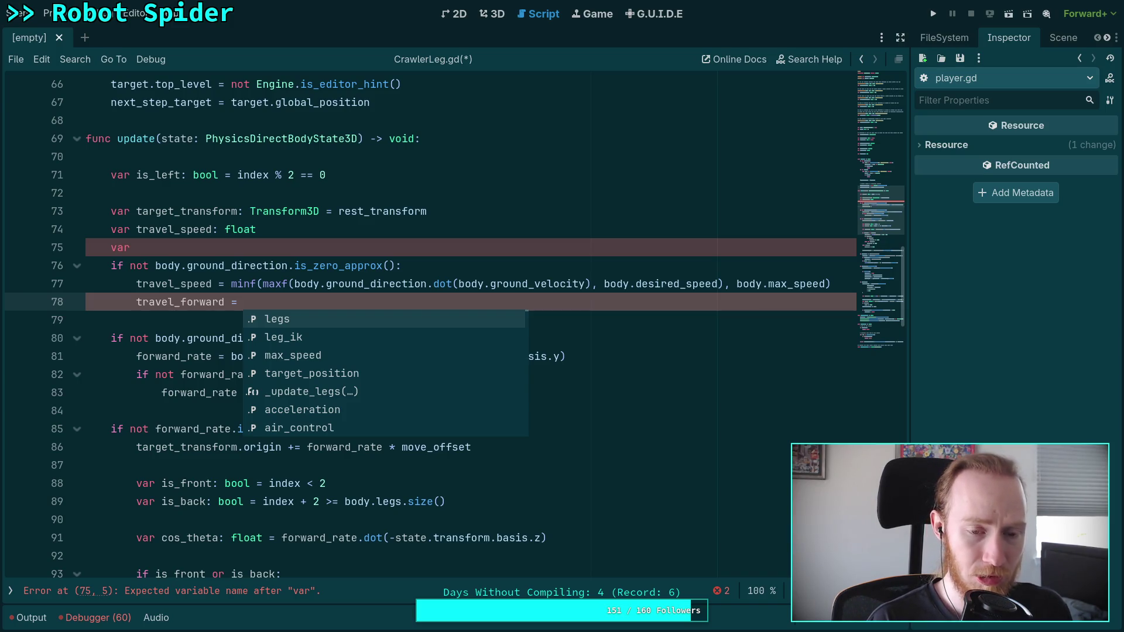
type("des")
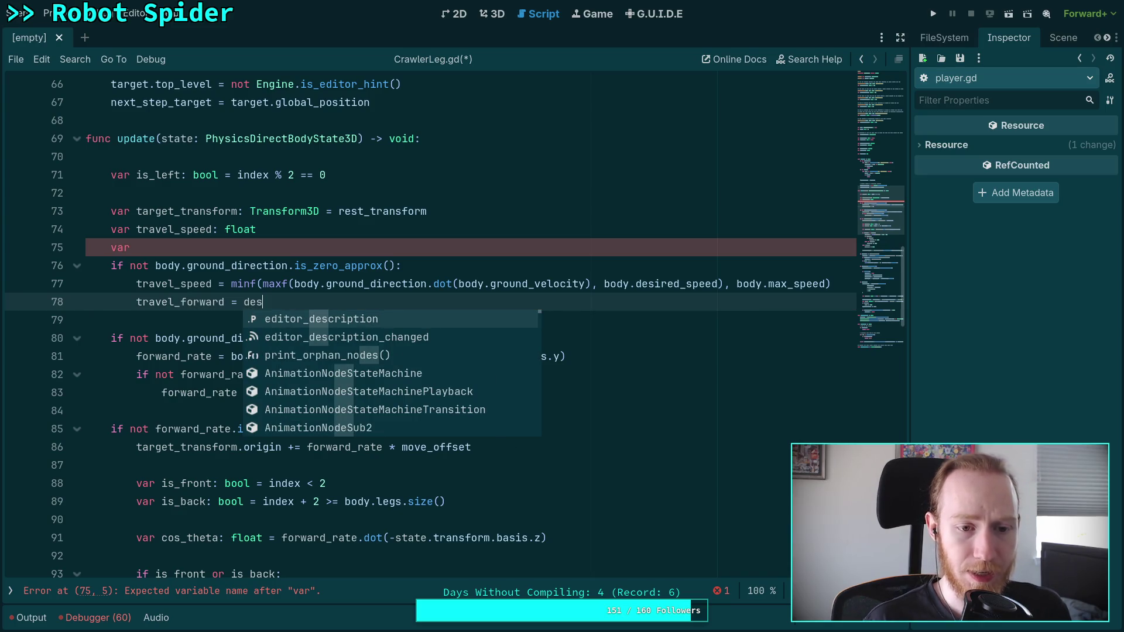
key("BackSpace")
key("BackSpace")
key("BackSpace")
type("body.desi")
key("Down")
key("Down")
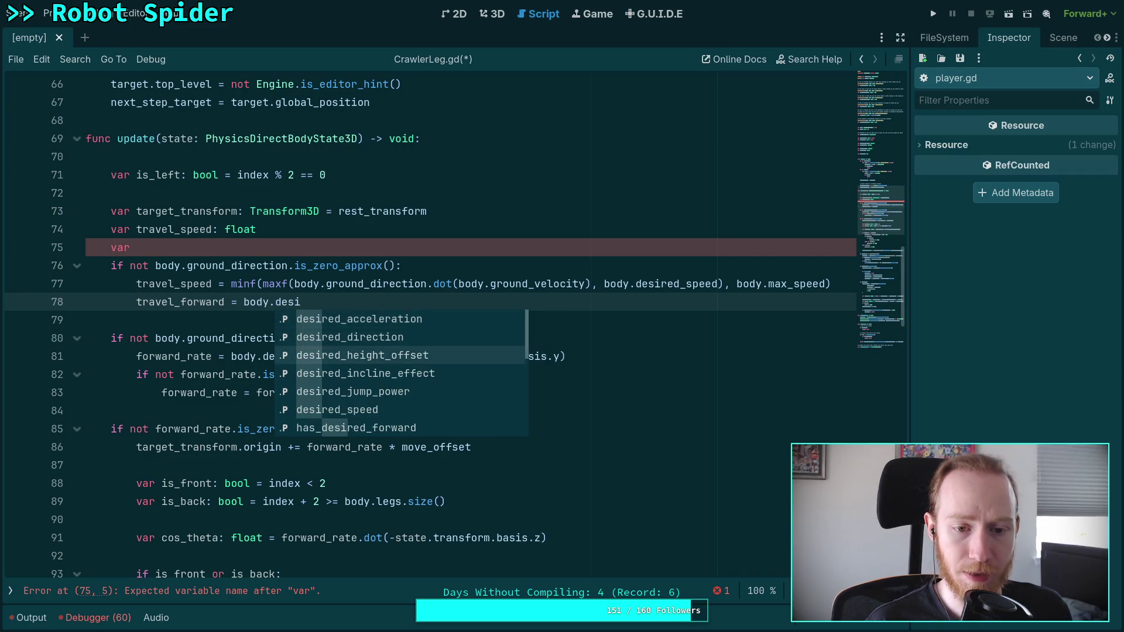
key("Up")
key("Return")
Complete the assignment as desired_direction.slide(state.transform.basis.y)
type(".slip")
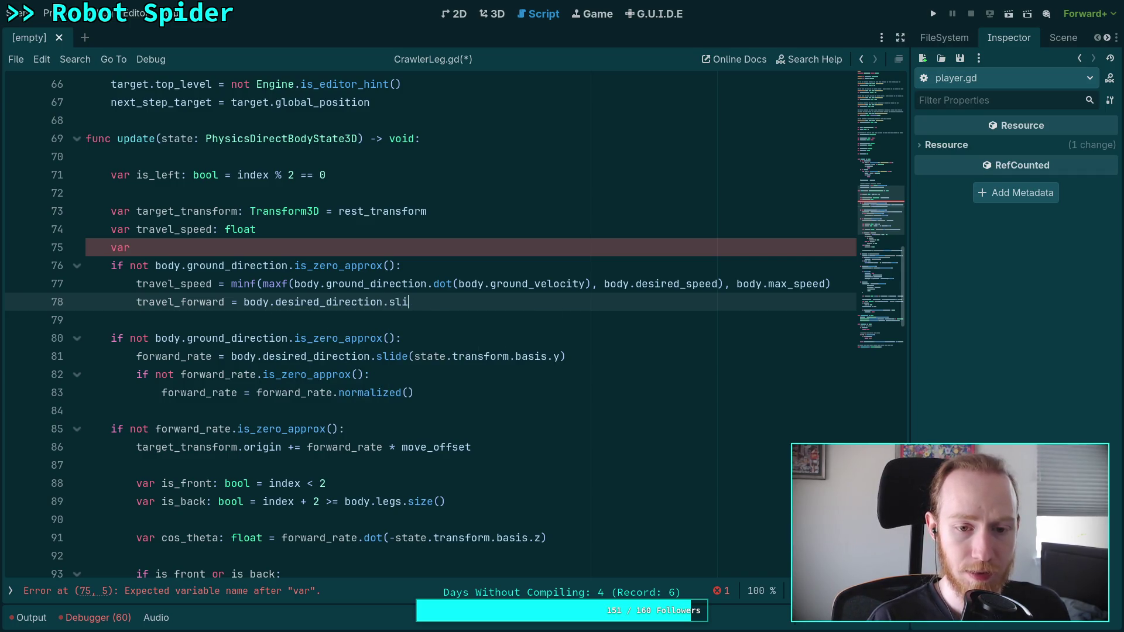
key("Return")
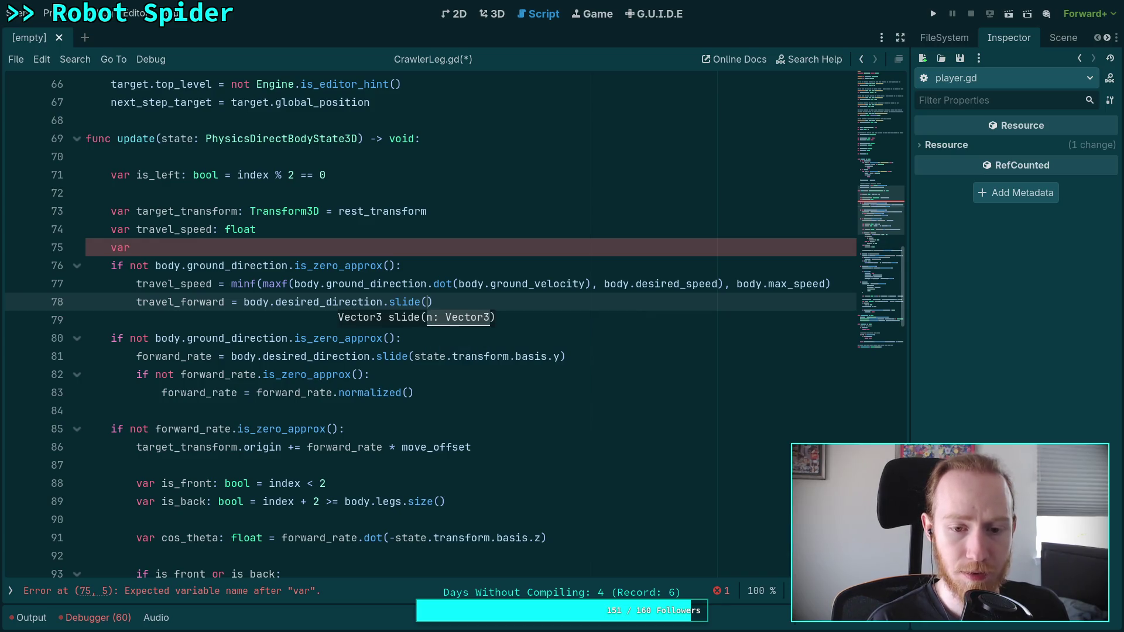
type("b")
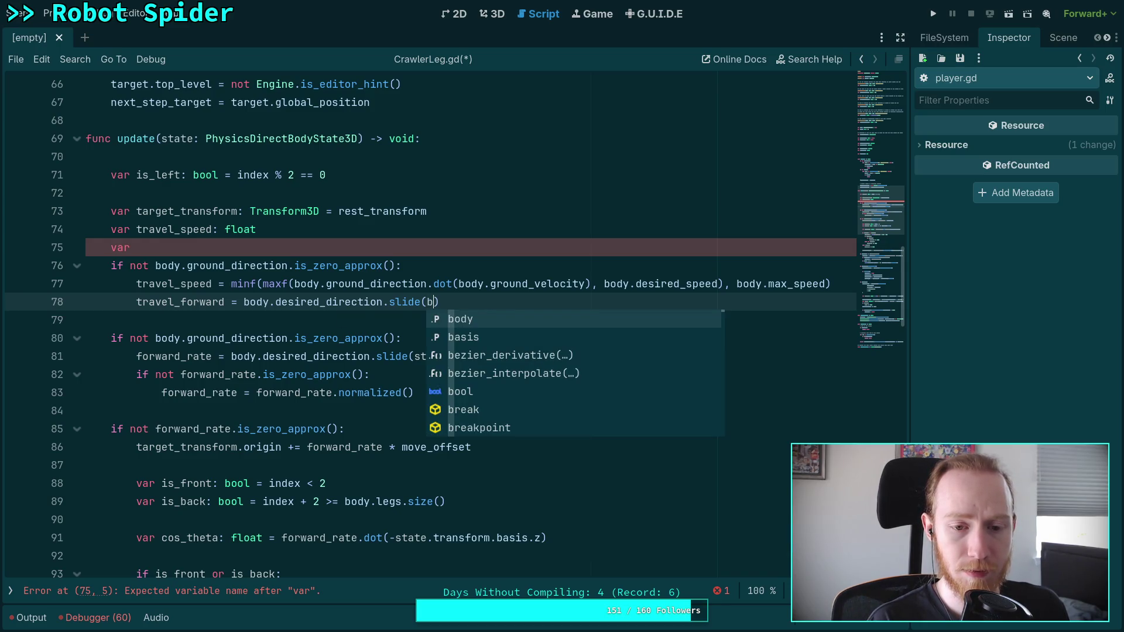
type("ody.")
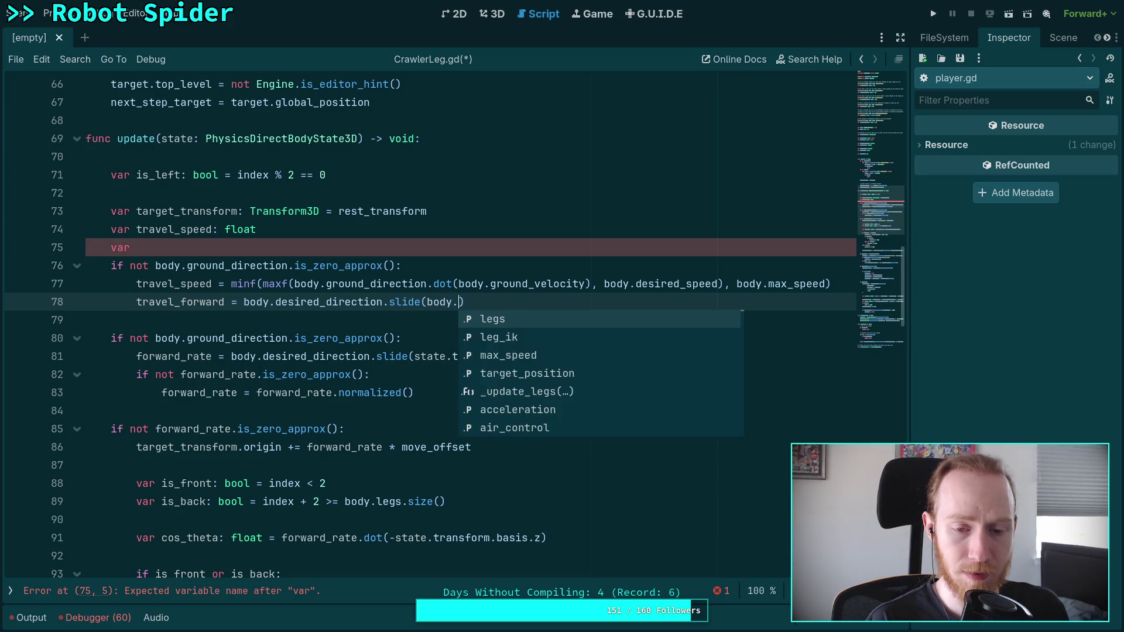
key("BackSpace")
key("BackSpace")
key("BackSpace")
key("BackSpace")
type("state.tr")
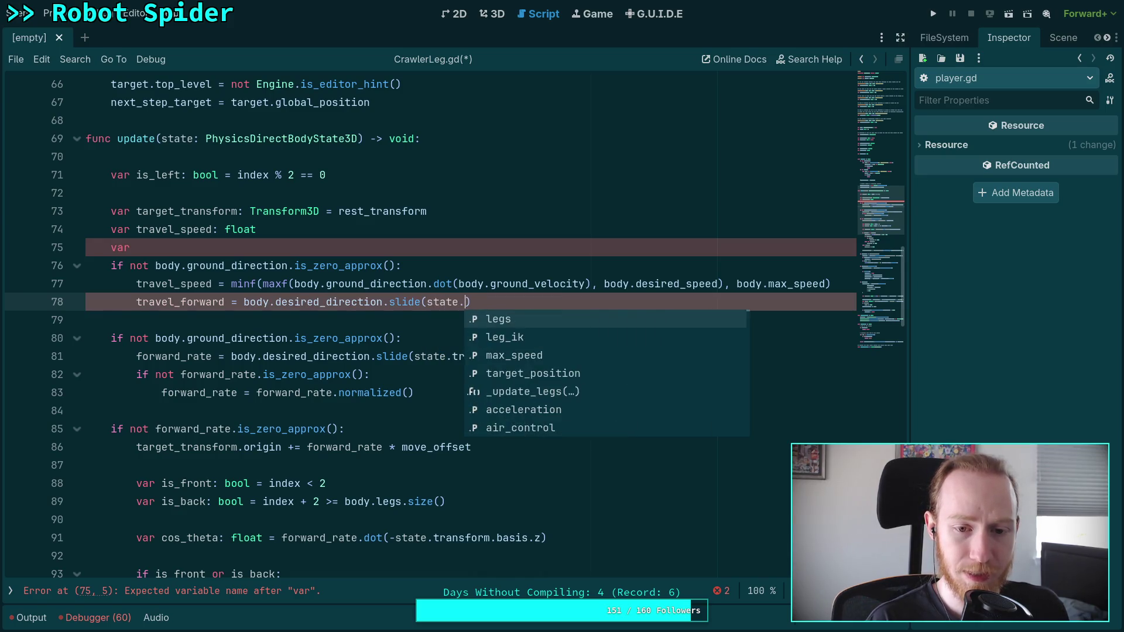
key("Return")
type(".basis.y")
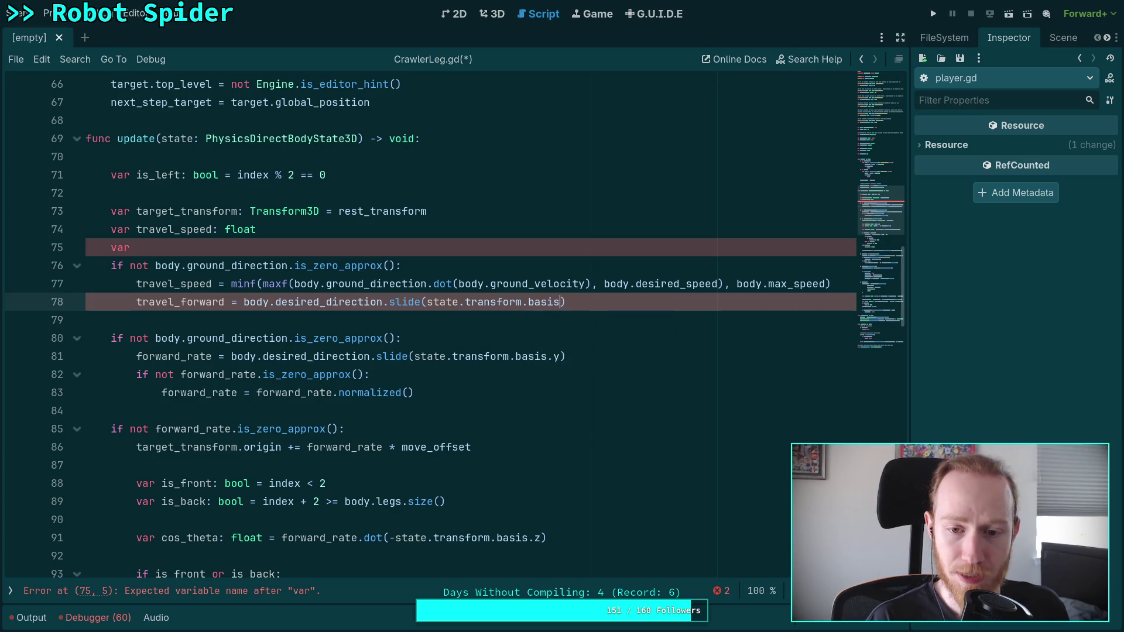
type(")")
Begin an 'if not travel_' check on the line after the travel_forward assignment
key("Return")
type("if not trav")
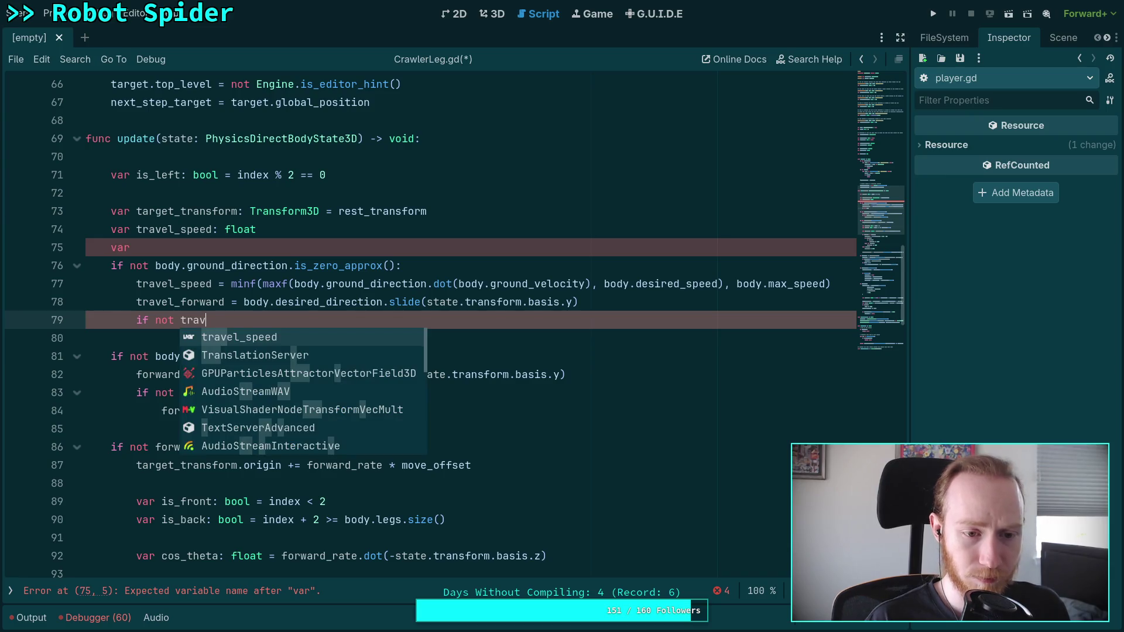
type("el_v")
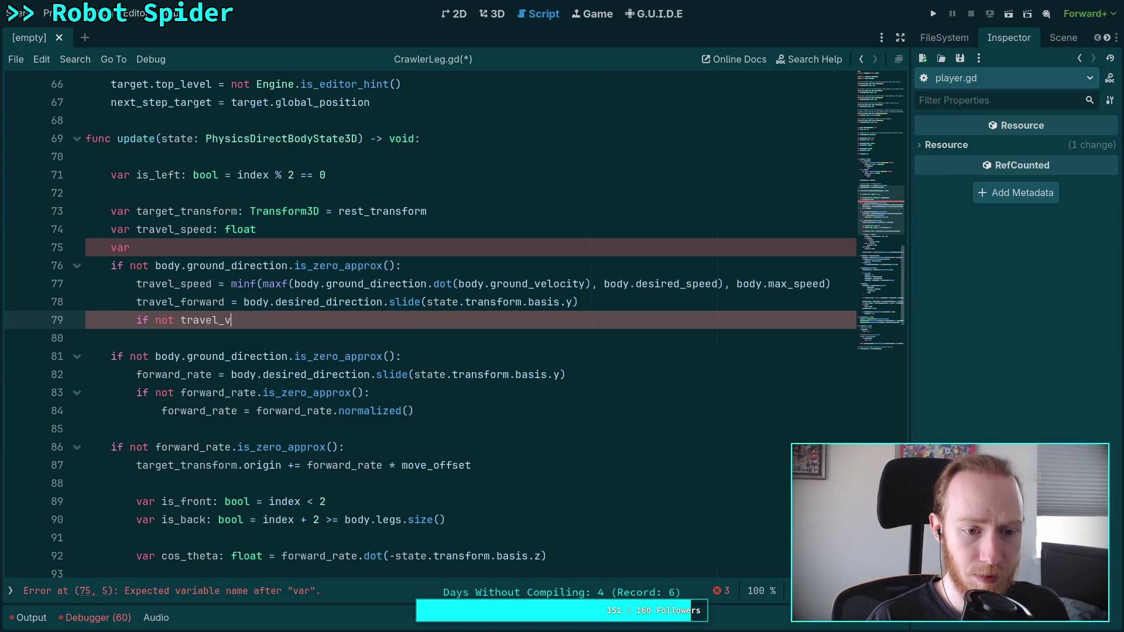
key("BackSpace")
Finish the line 75 declaration as 'var travel_forward: Vector3'
left_click(269, 237)
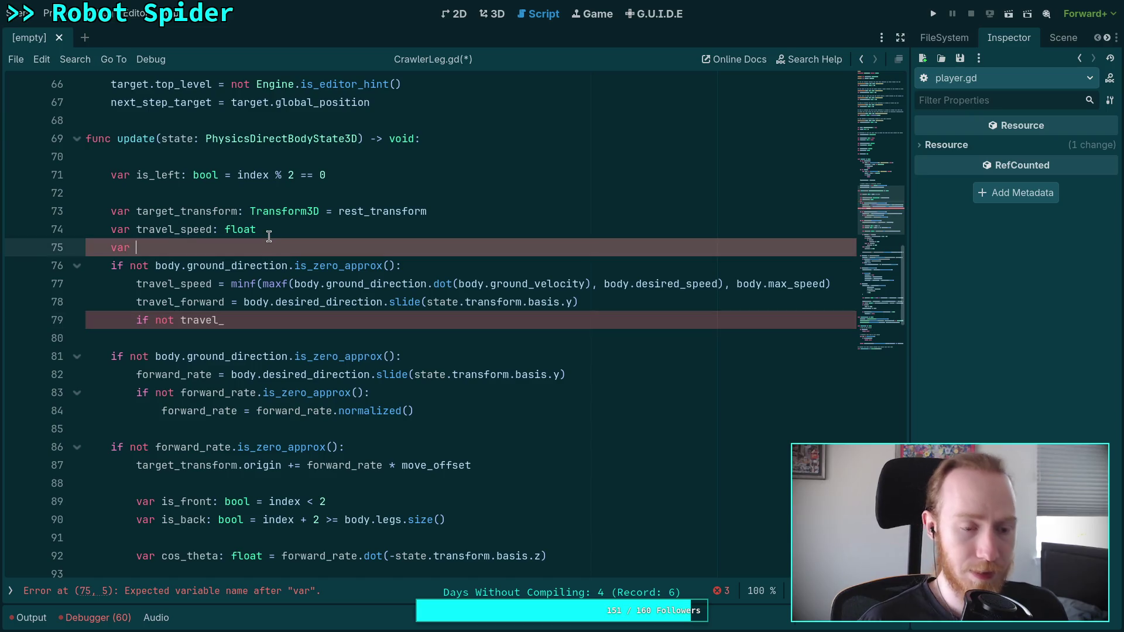
type("trave-")
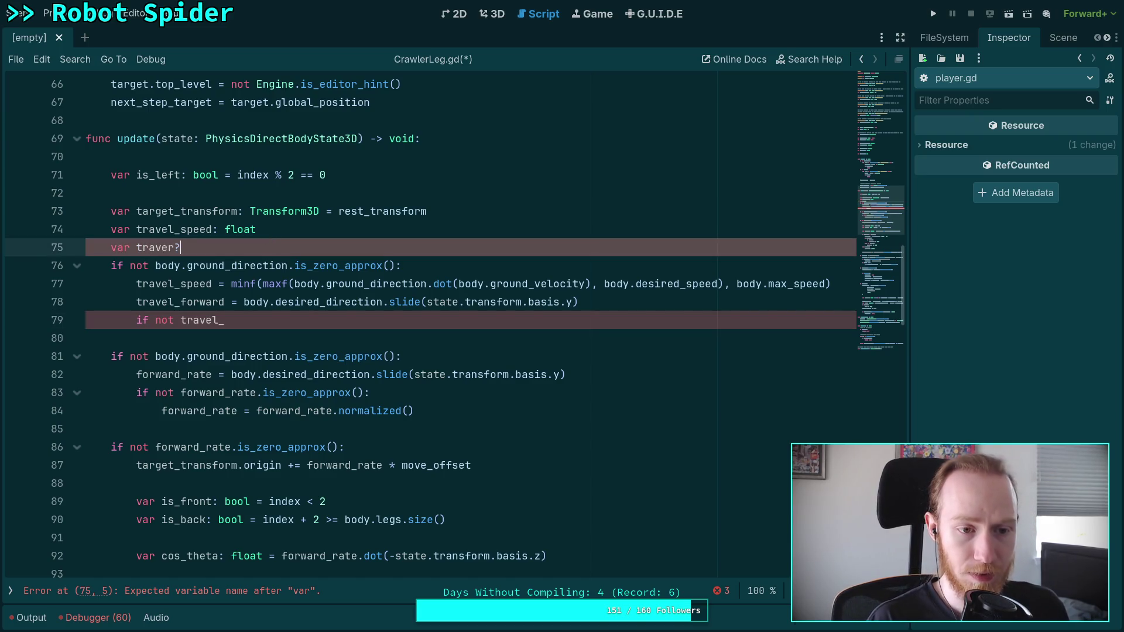
key("BackSpace")
type("l_")
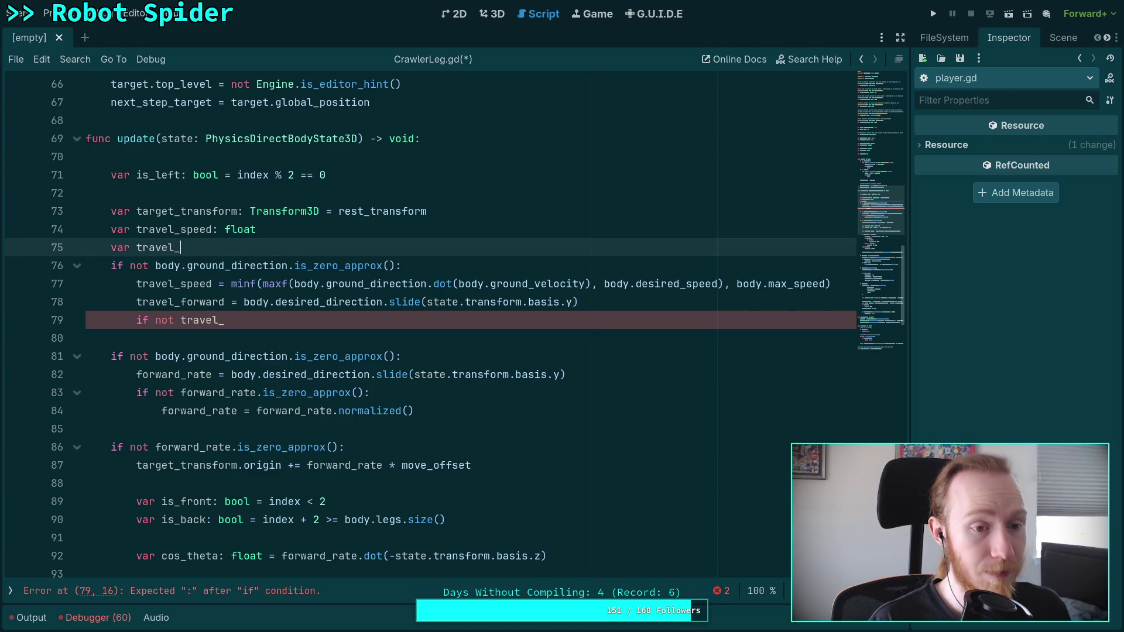
type("forward: Ve")
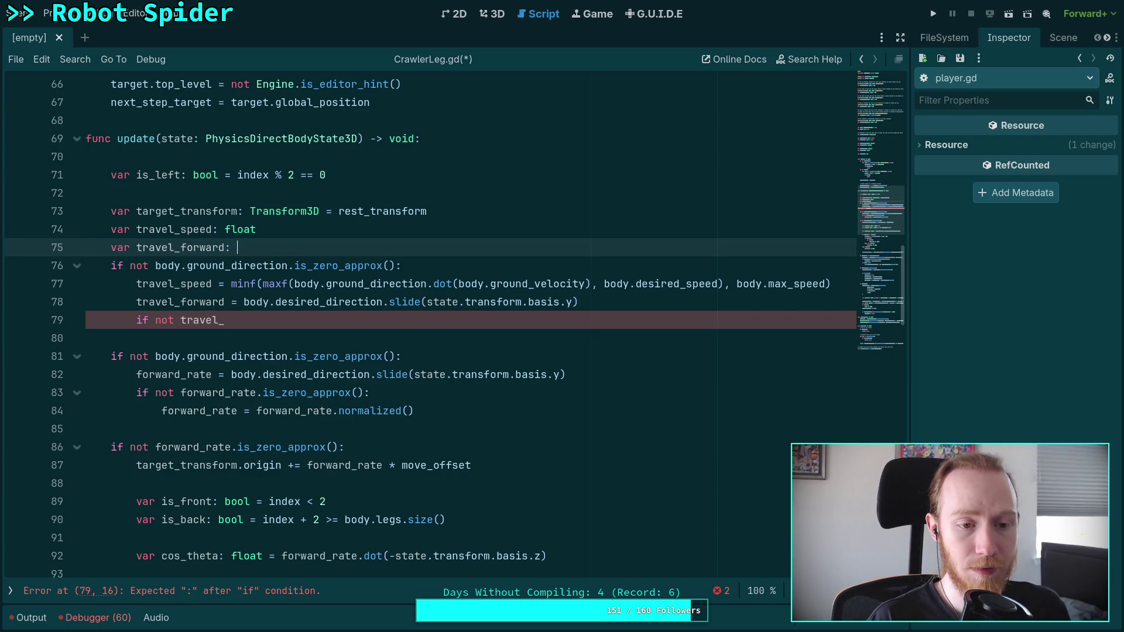
type("c")
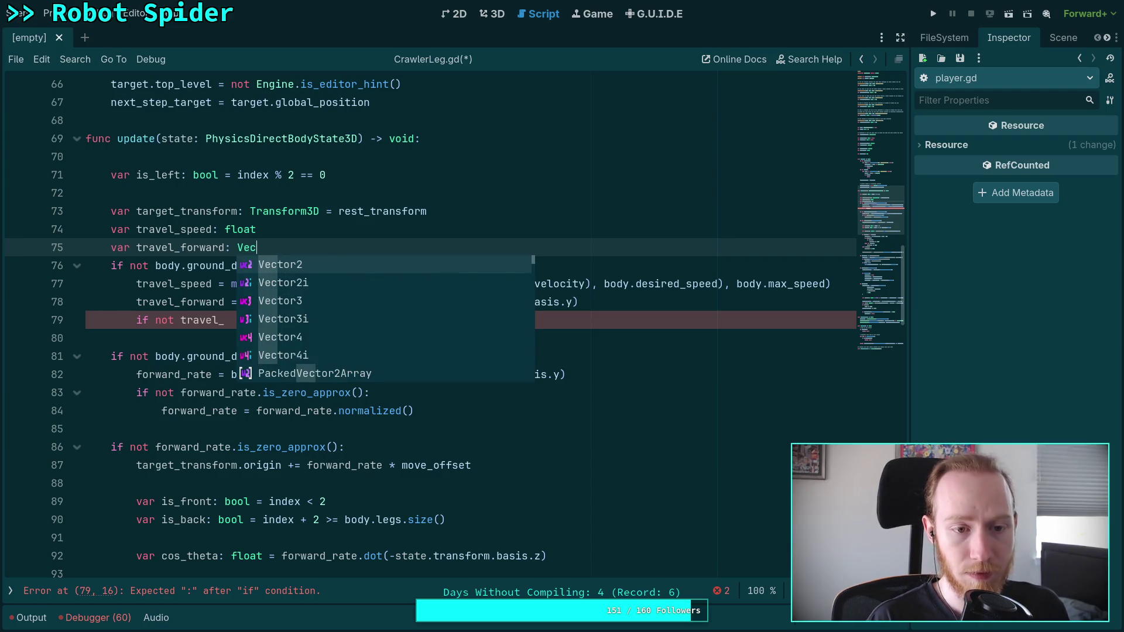
type("tor3")
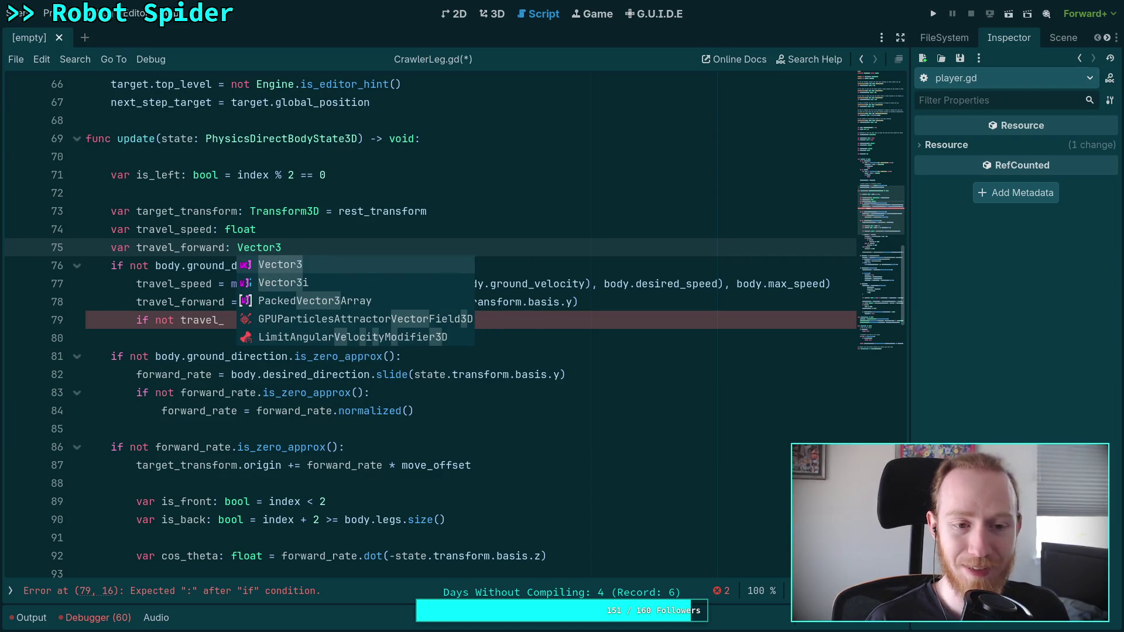
key("Escape")
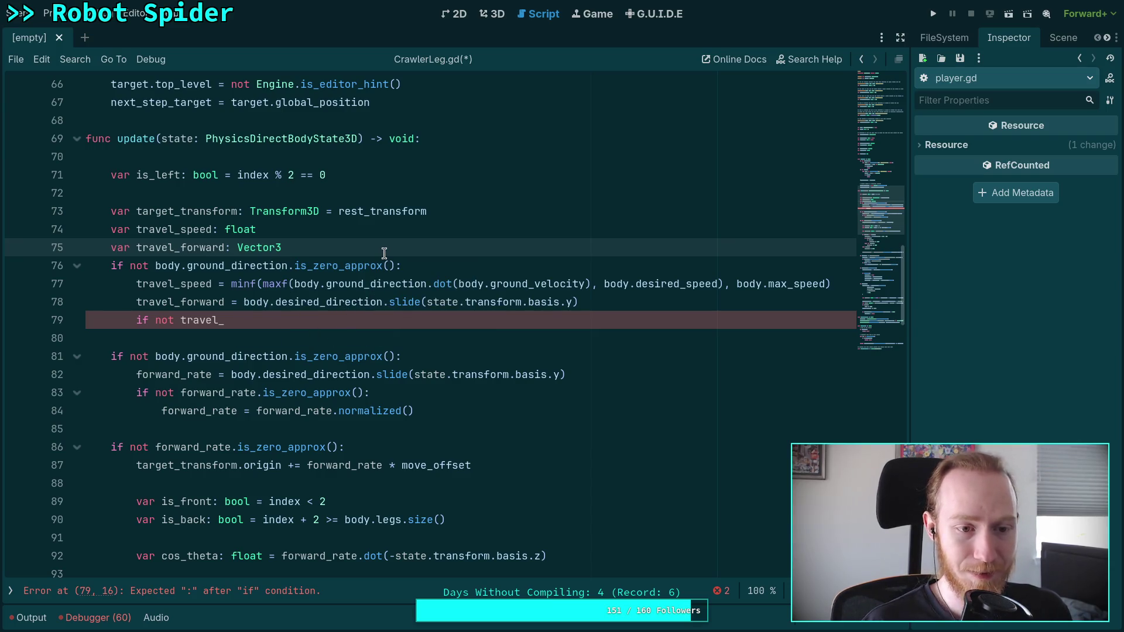
key("Down")
key("Down")
key("Down")
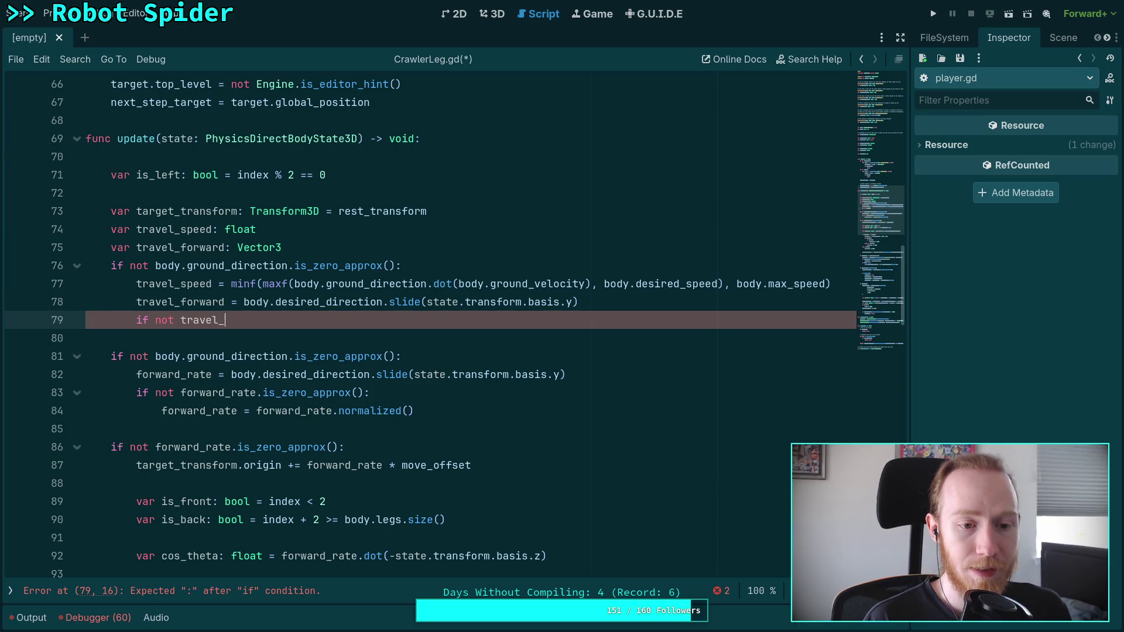
Write 'if not travel_forward.is_zero_approx():' on line 79
type("fo")
key("Return")
type(".is")
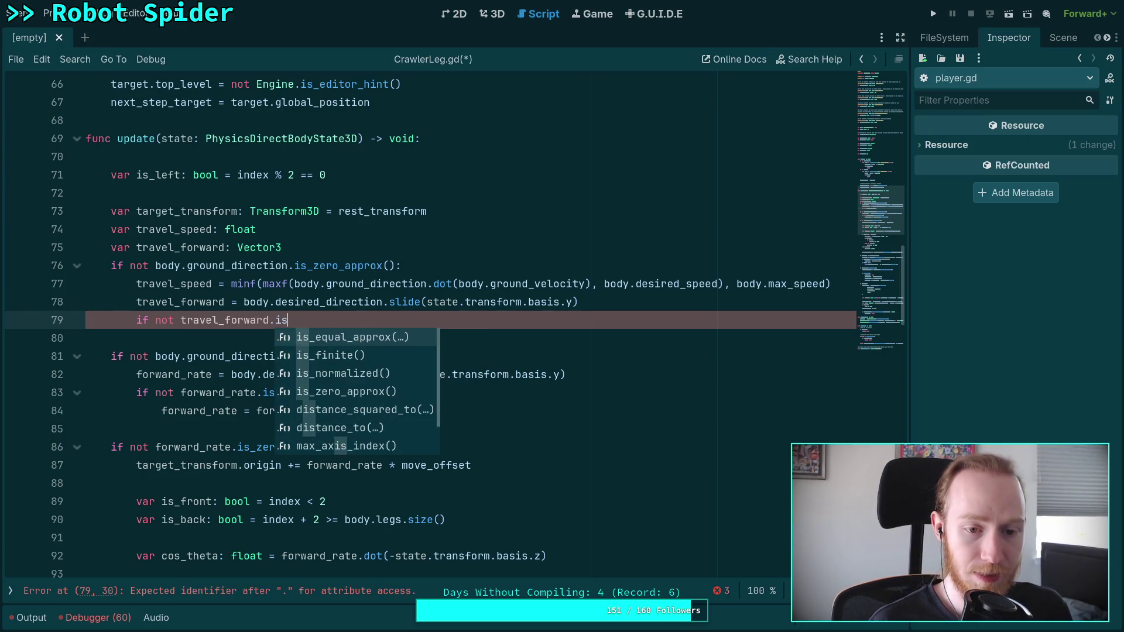
key("Down")
key("Down")
key("Down")
key("Return")
type(":")
key("Return")
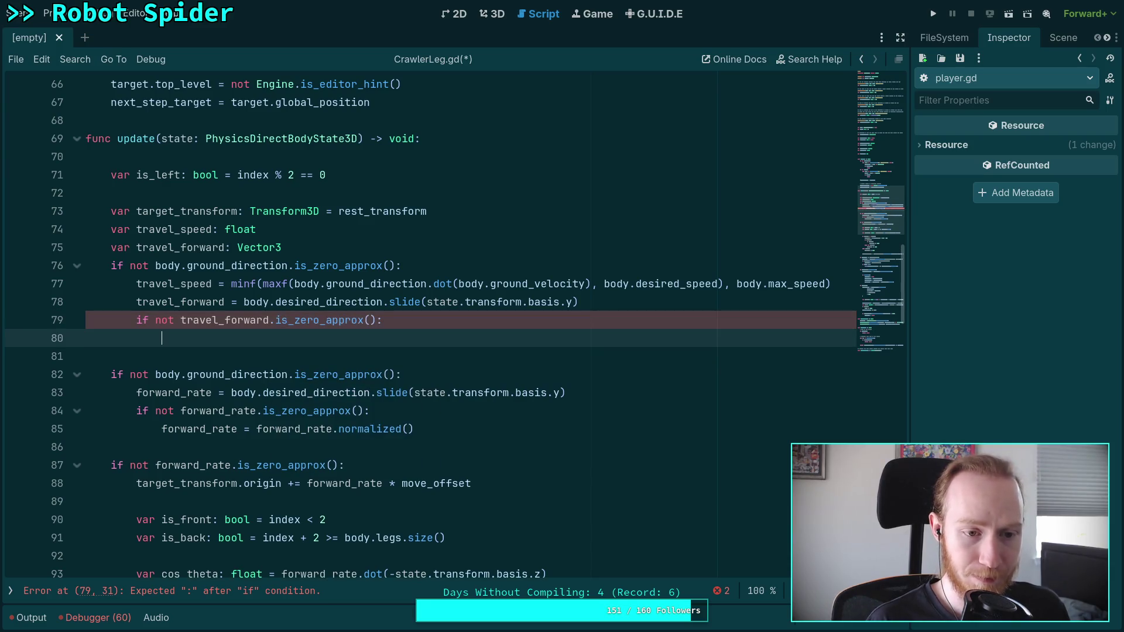
Make line 80 'travel_forward = travel_forward.normalized()', then check travel_speed's uses
type("tra")
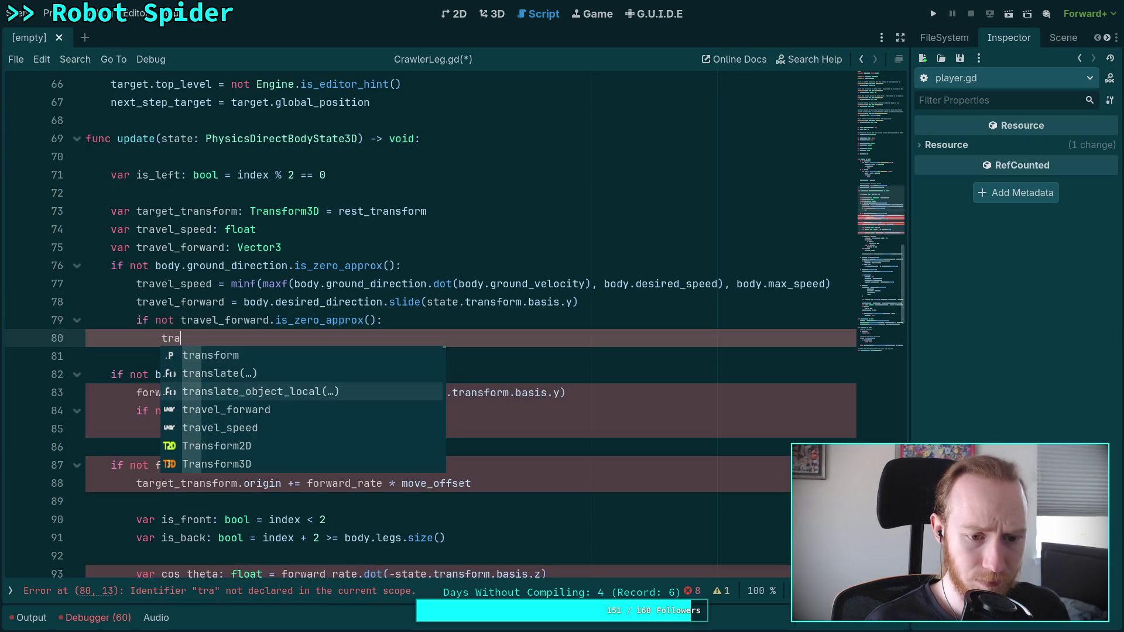
key("Down")
key("Down")
key("Return")
type(".normalized(")
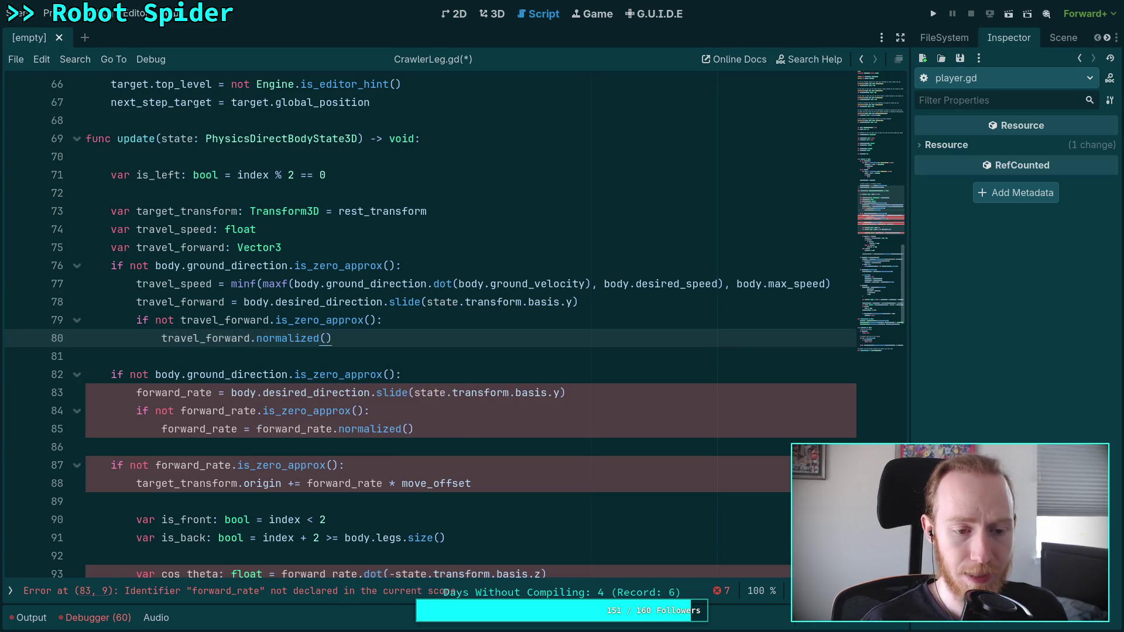
left_click(165, 340)
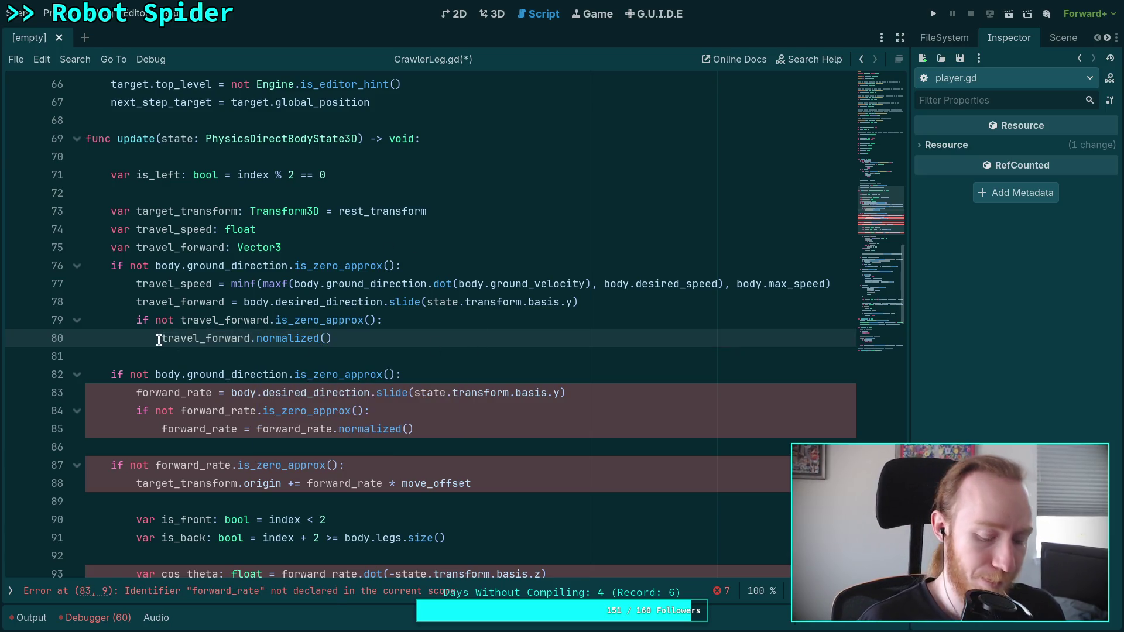
type("tra")
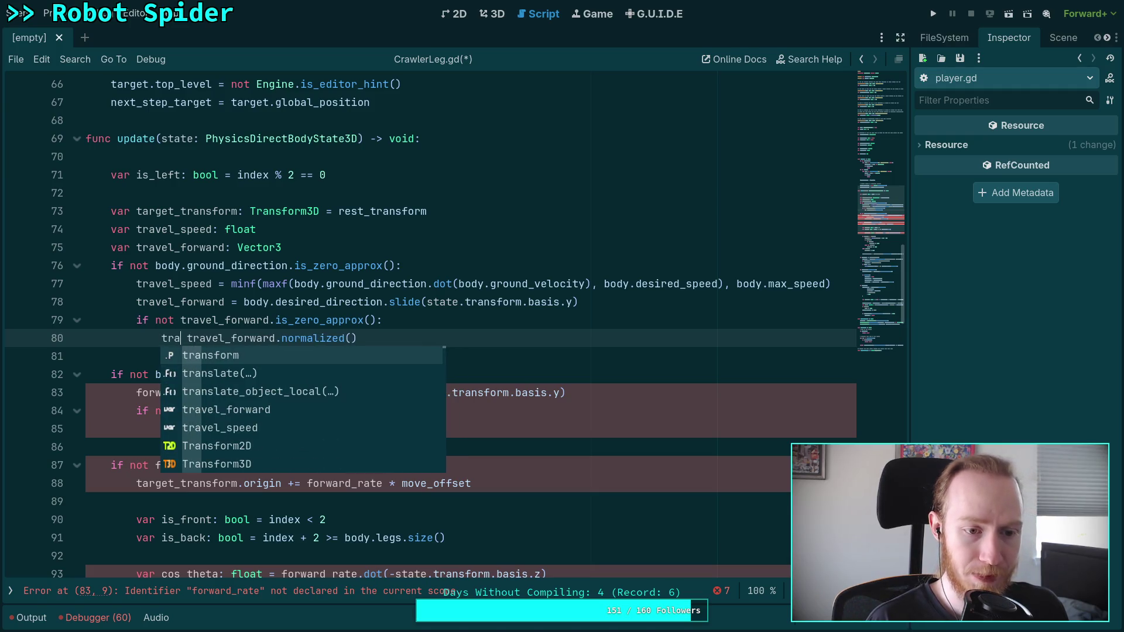
key("Down")
key("Down")
key("Return")
type("=")
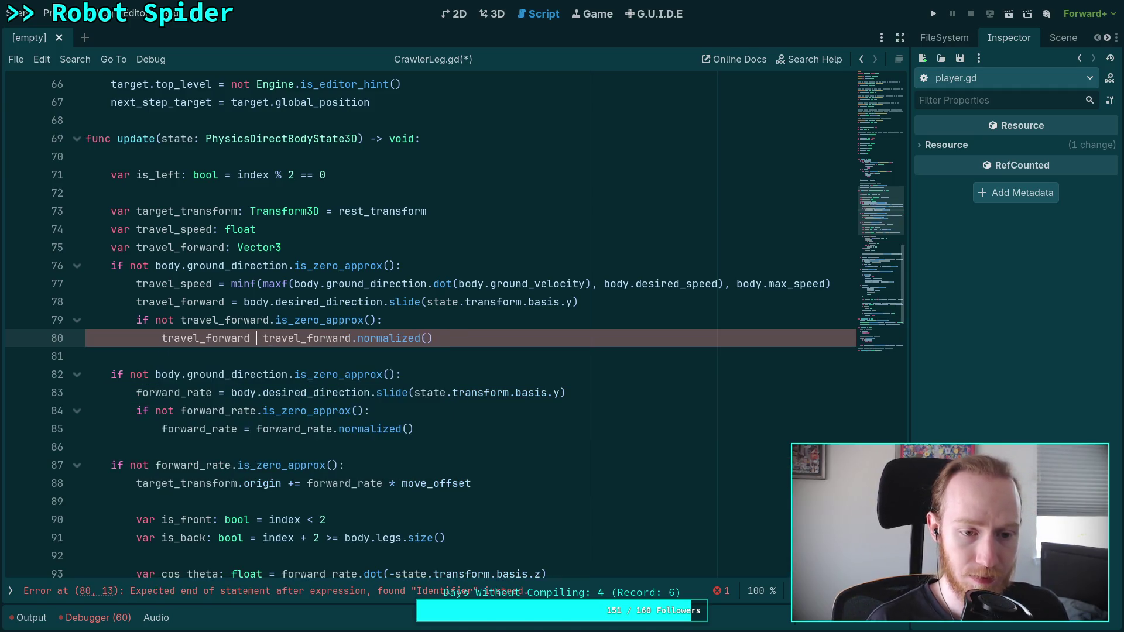
left_click(293, 294)
left_click(528, 335)
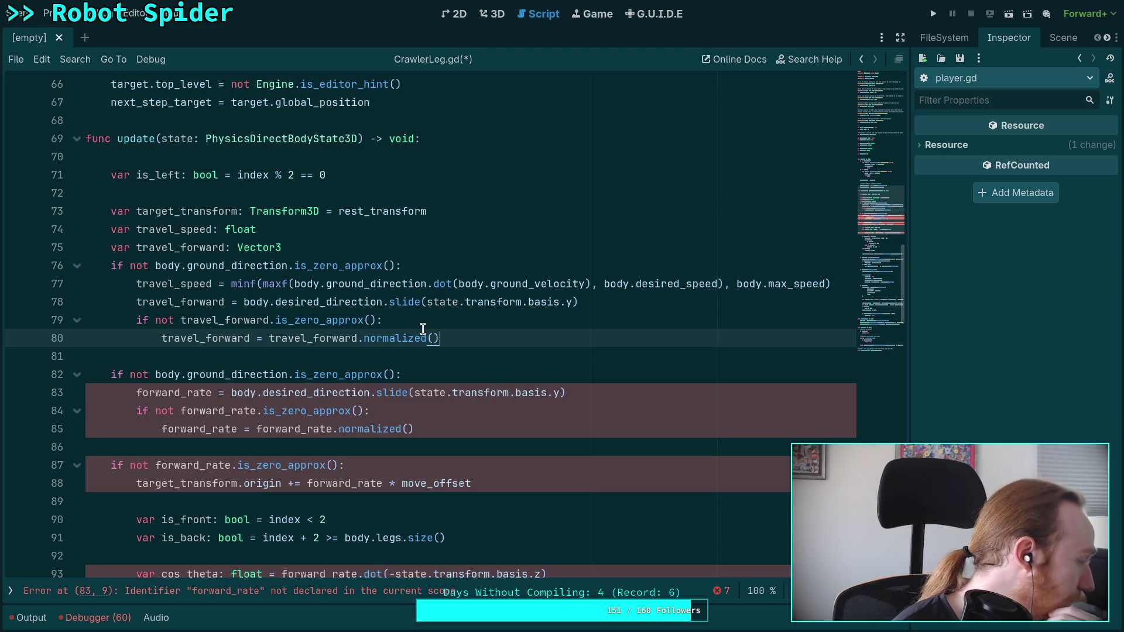
double_click(208, 283)
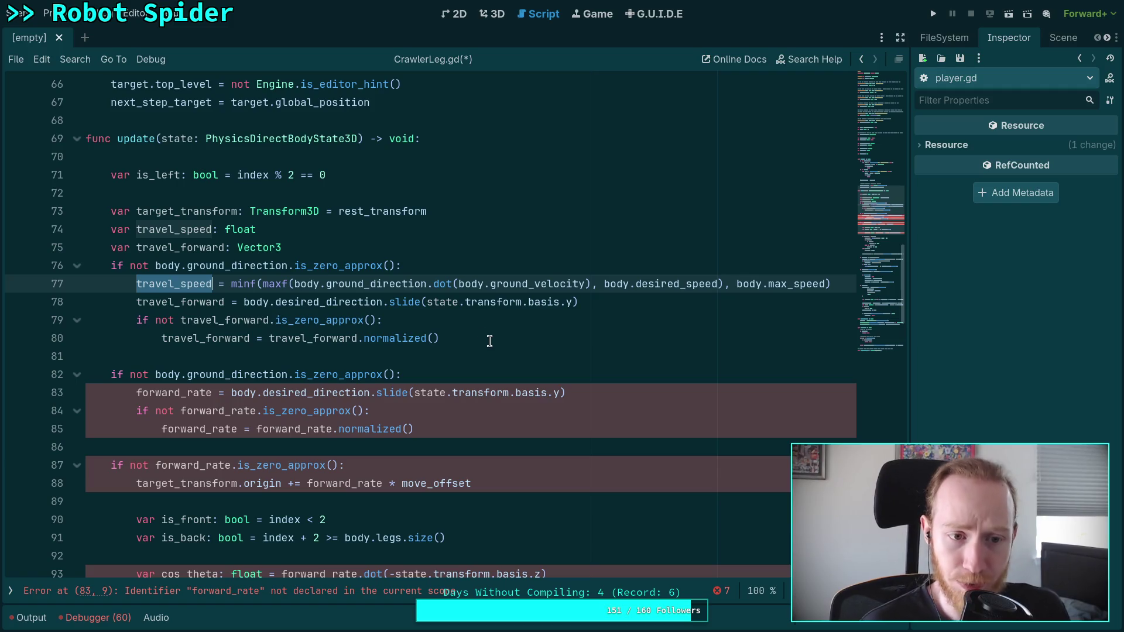
left_click_drag(130, 375, 397, 368)
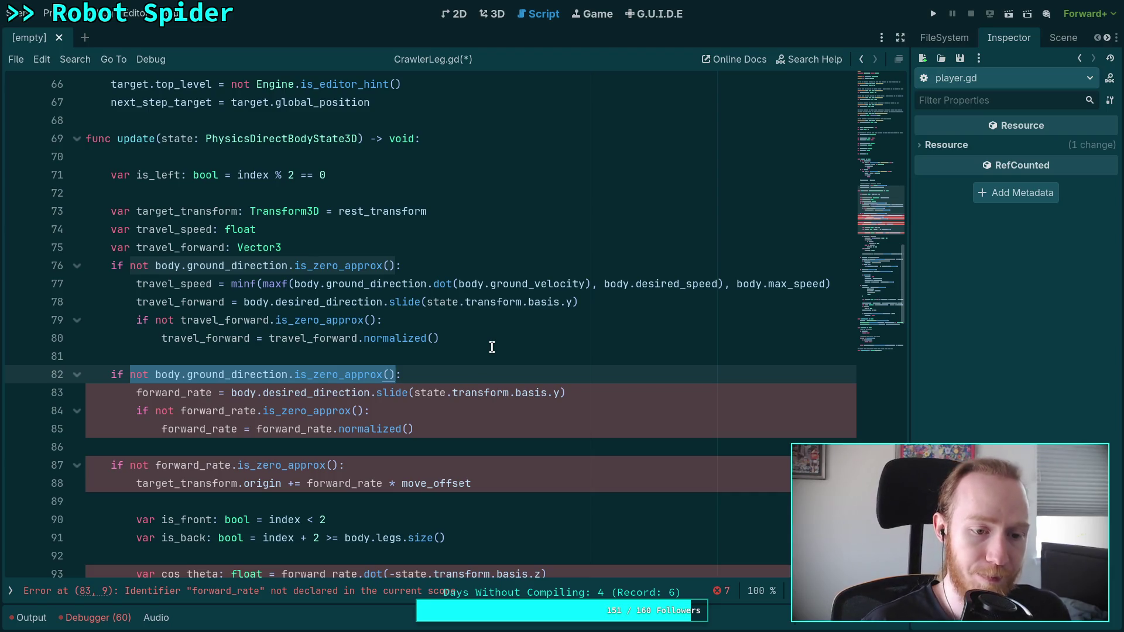
Use travel_forward in the line 87 condition and delete the obsolete forward_rate block
double_click(252, 374)
scroll(296, 351, "down", 2)
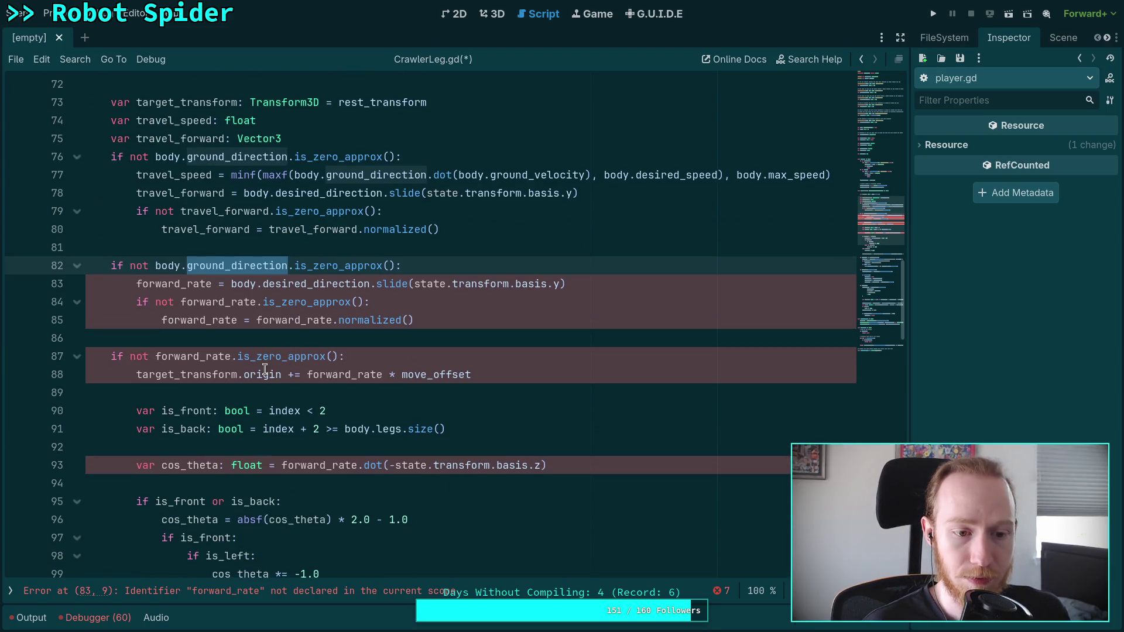
double_click(185, 355)
key("BackSpace")
type("trav")
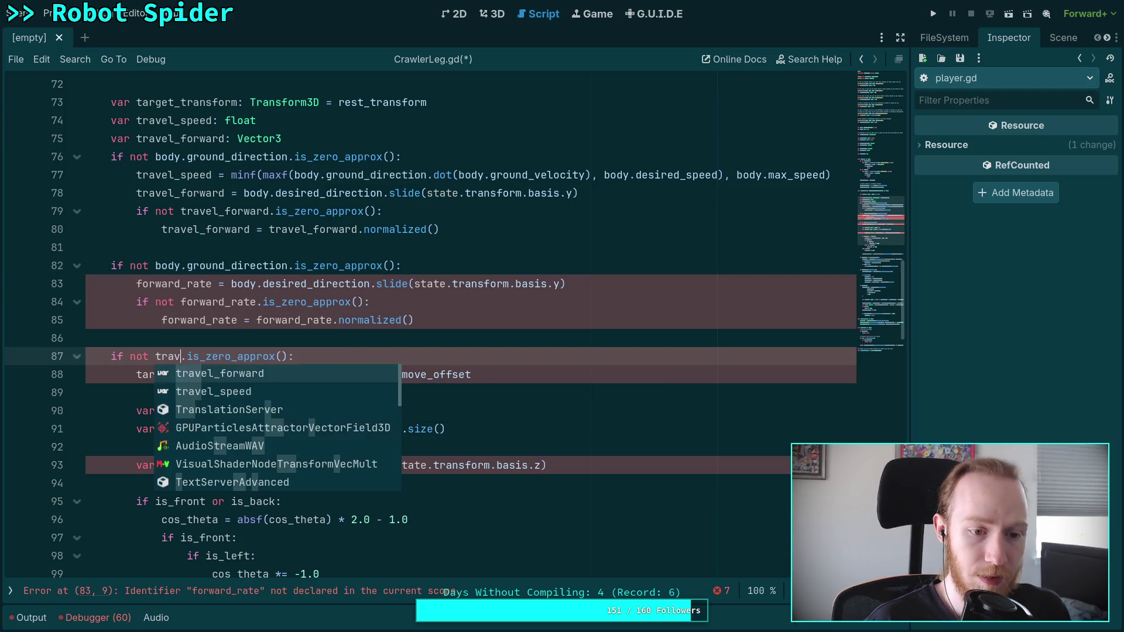
key("Return")
left_click_drag(438, 320, 253, 254)
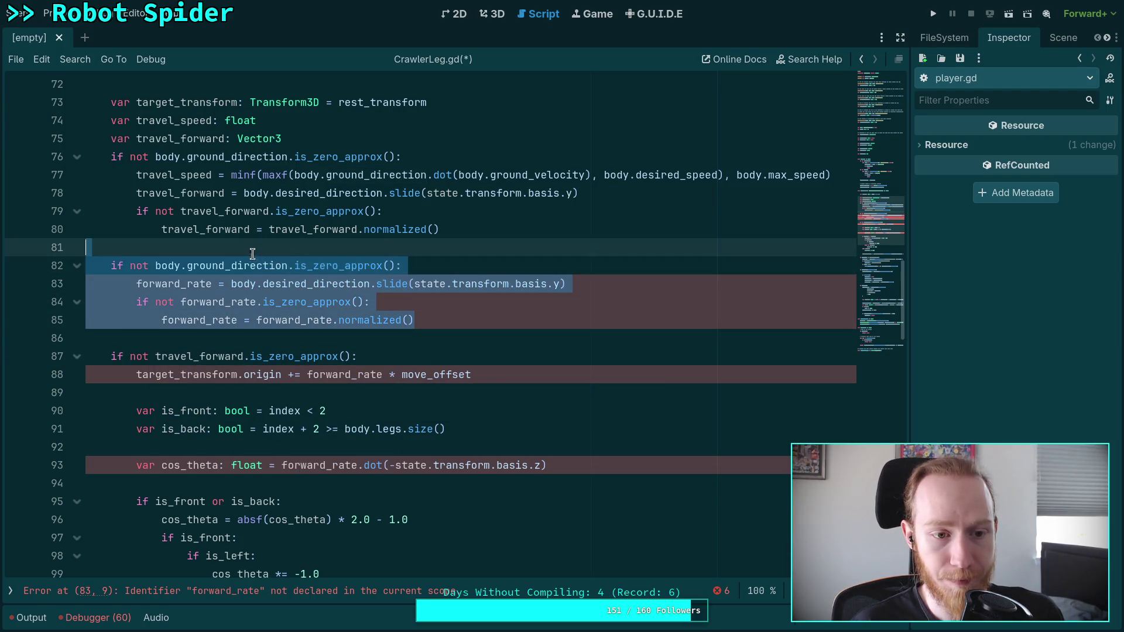
key("BackSpace")
key("BackSpace")
Replace forward_rate with travel_forward in the target_transform origin offset line
scroll(351, 325, "up", 1)
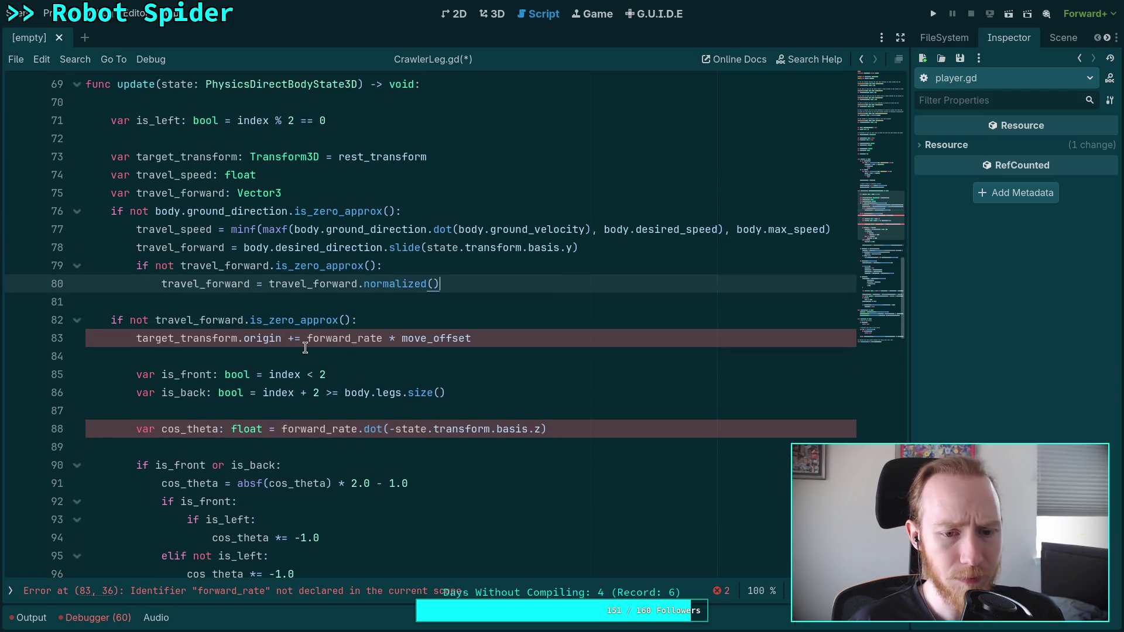
double_click(335, 337)
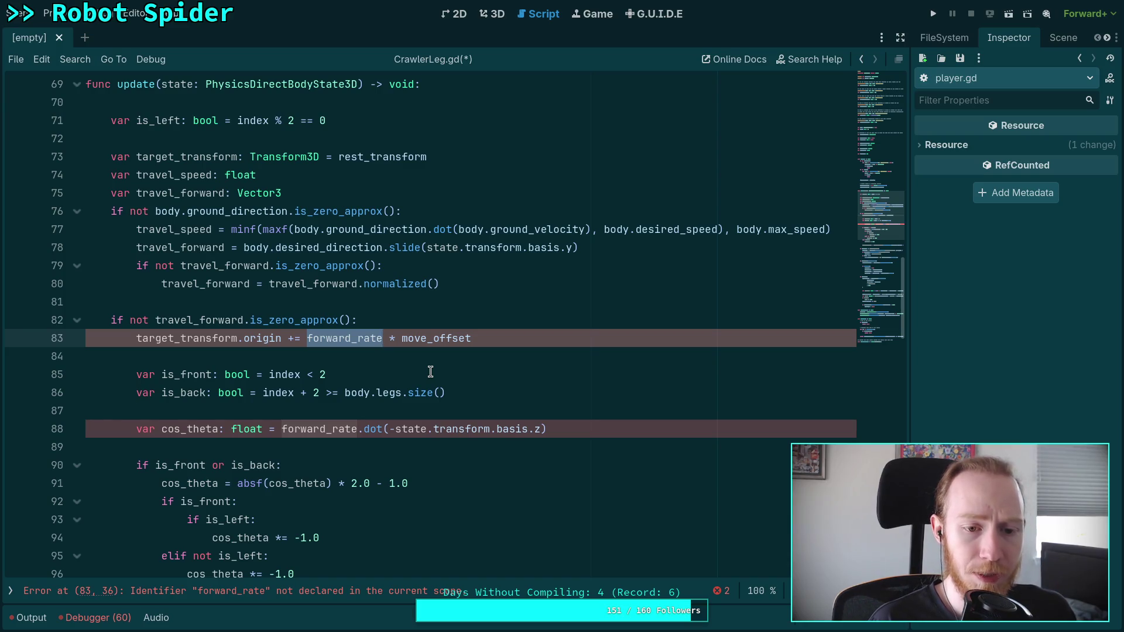
type("tra")
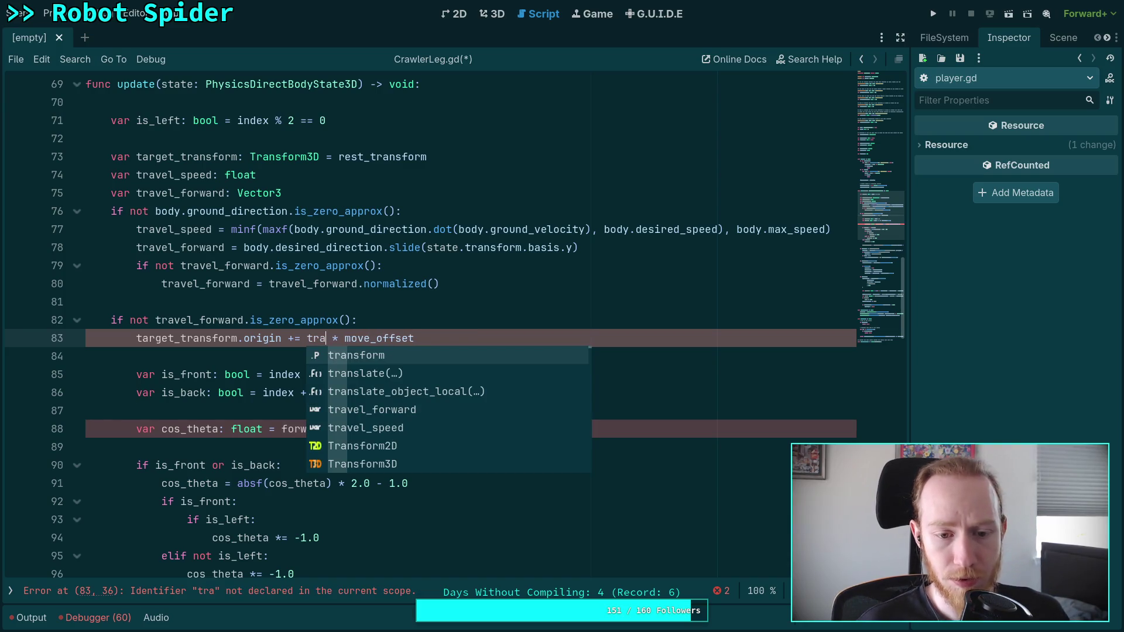
key("Down")
key("Down")
key("Down")
key("Return")
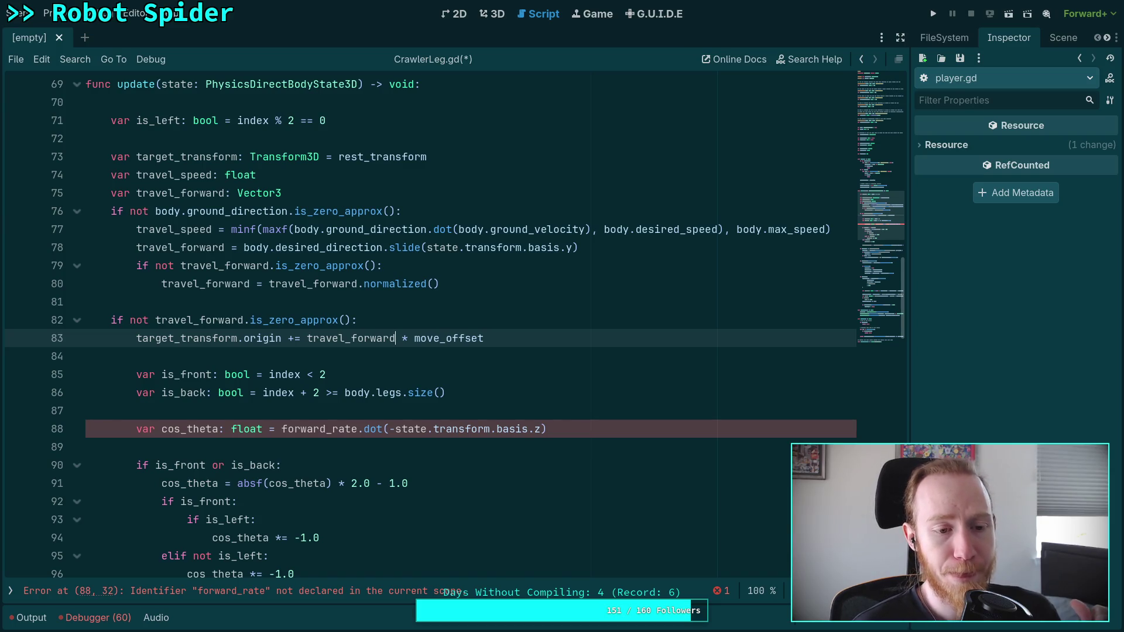
left_click(244, 339)
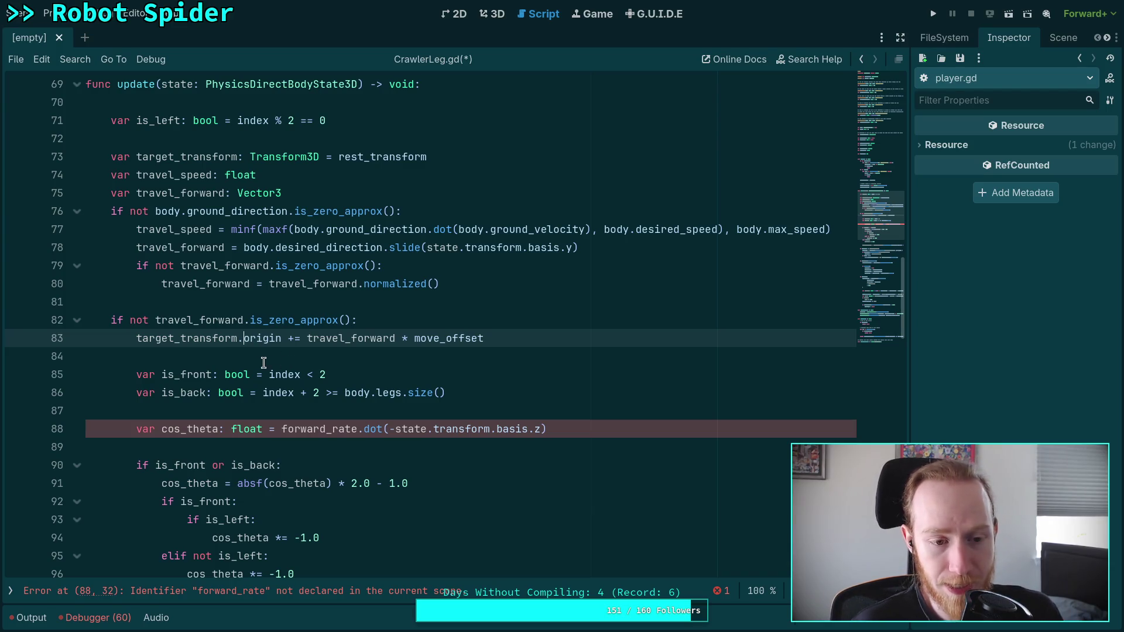
double_click(206, 344)
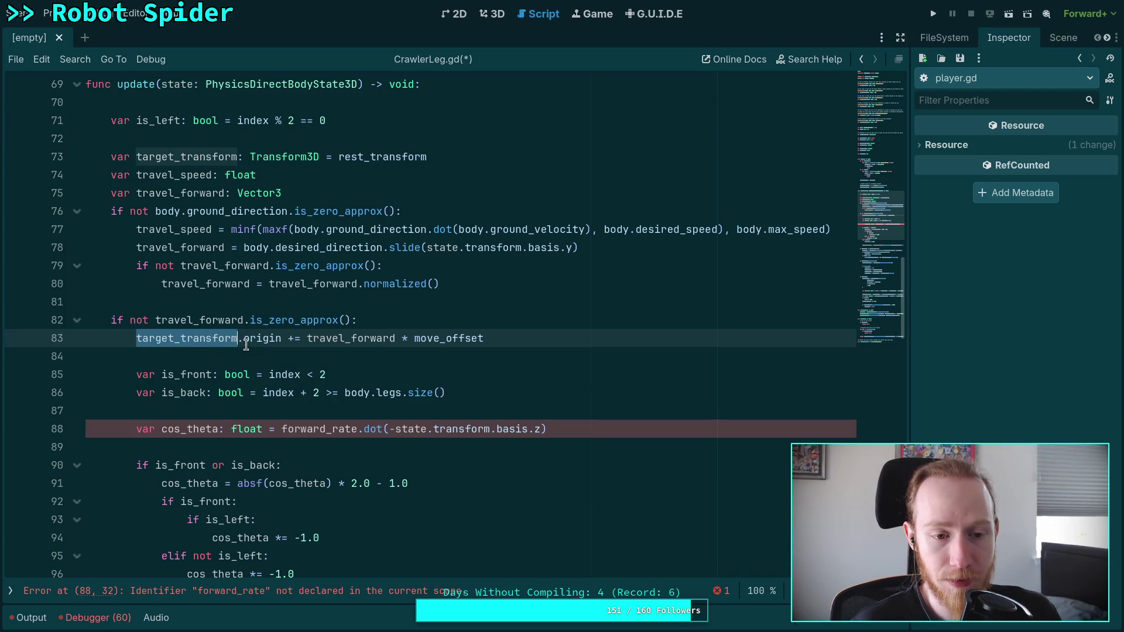
double_click(310, 338)
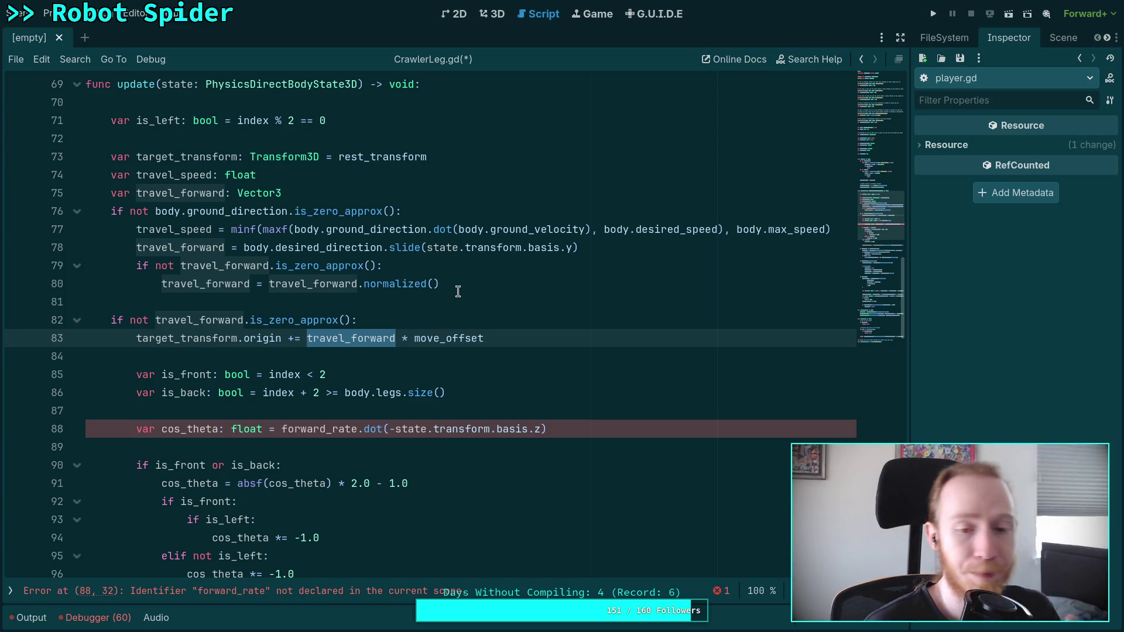
left_click(551, 276)
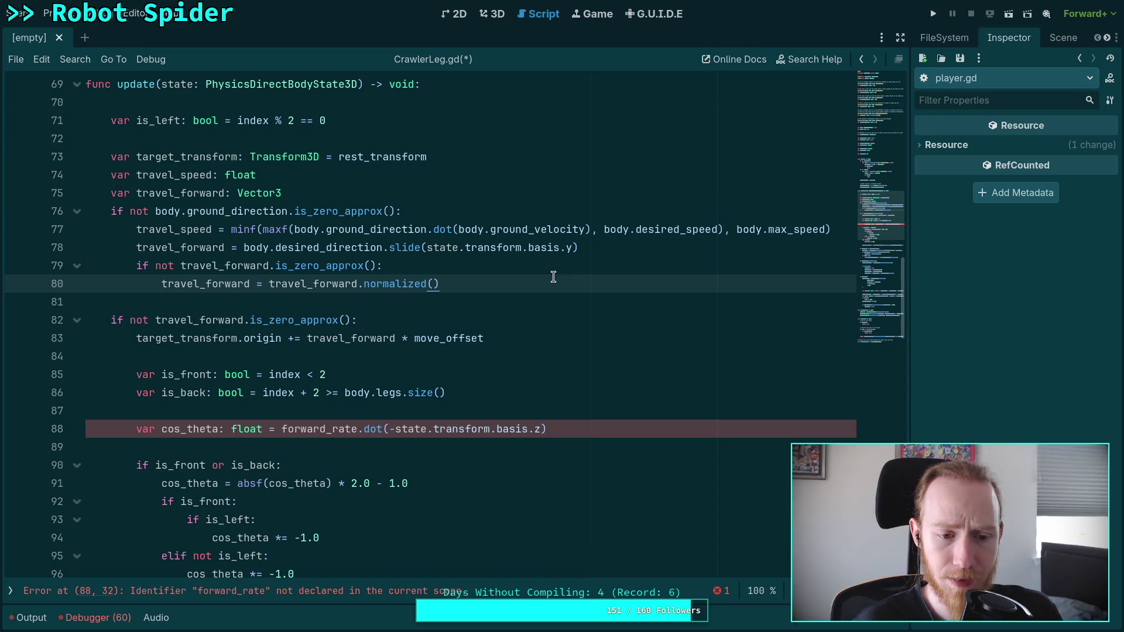
double_click(199, 428)
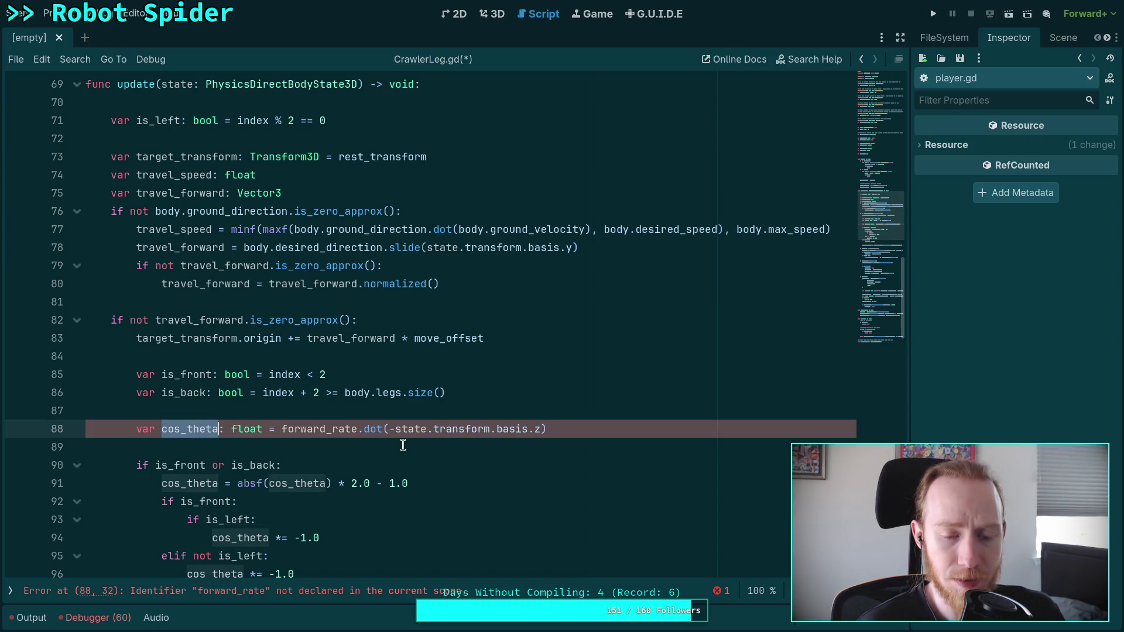
double_click(337, 429)
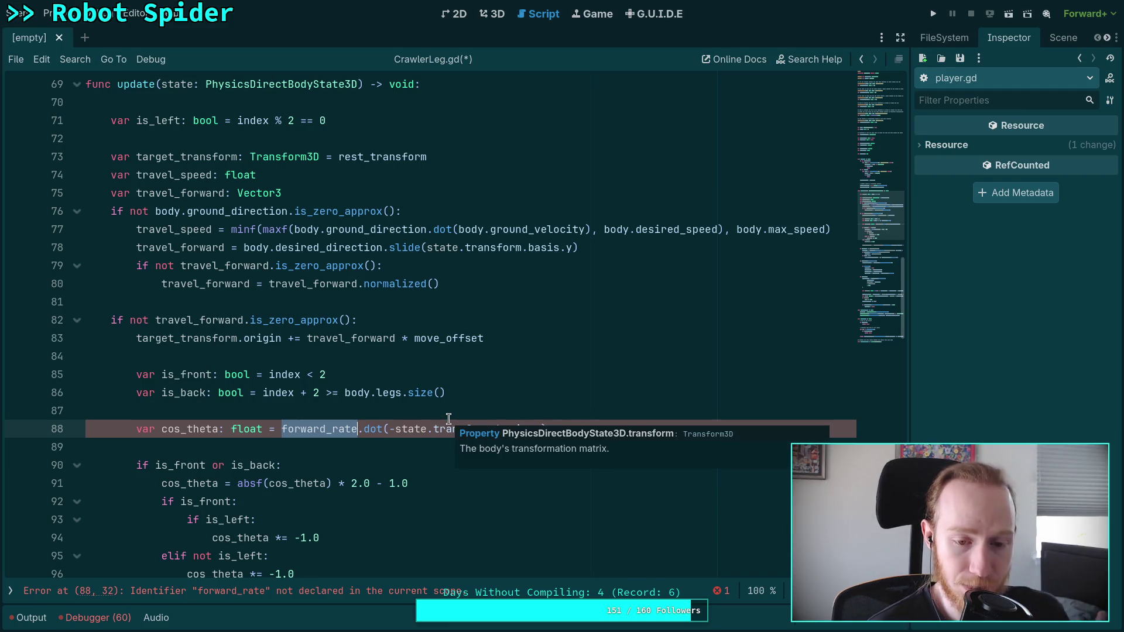
double_click(346, 338)
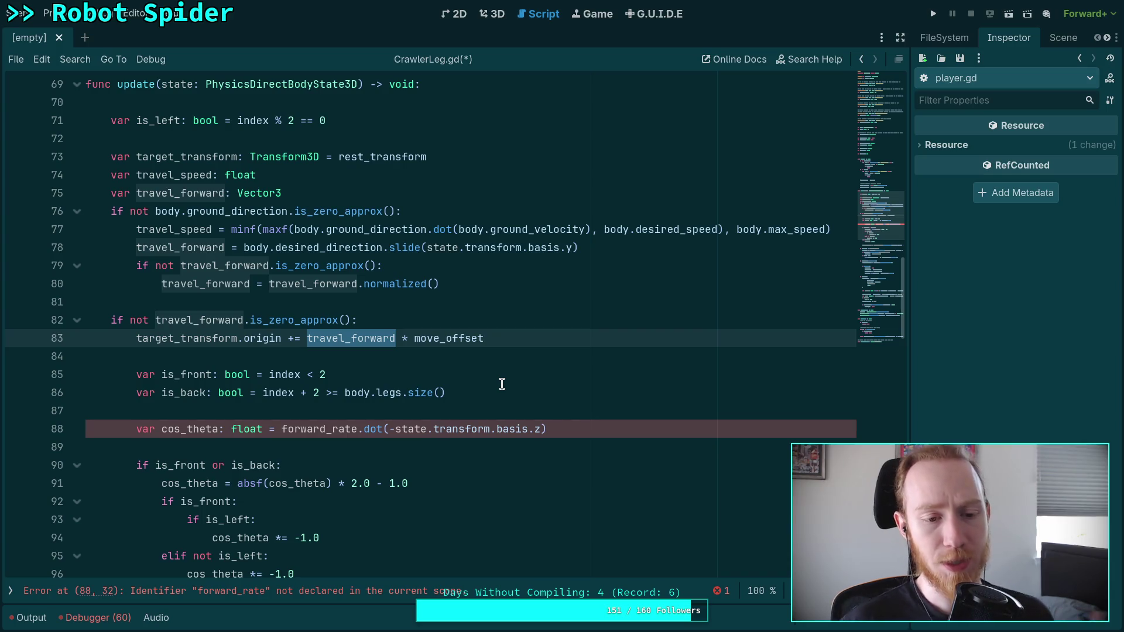
double_click(172, 338)
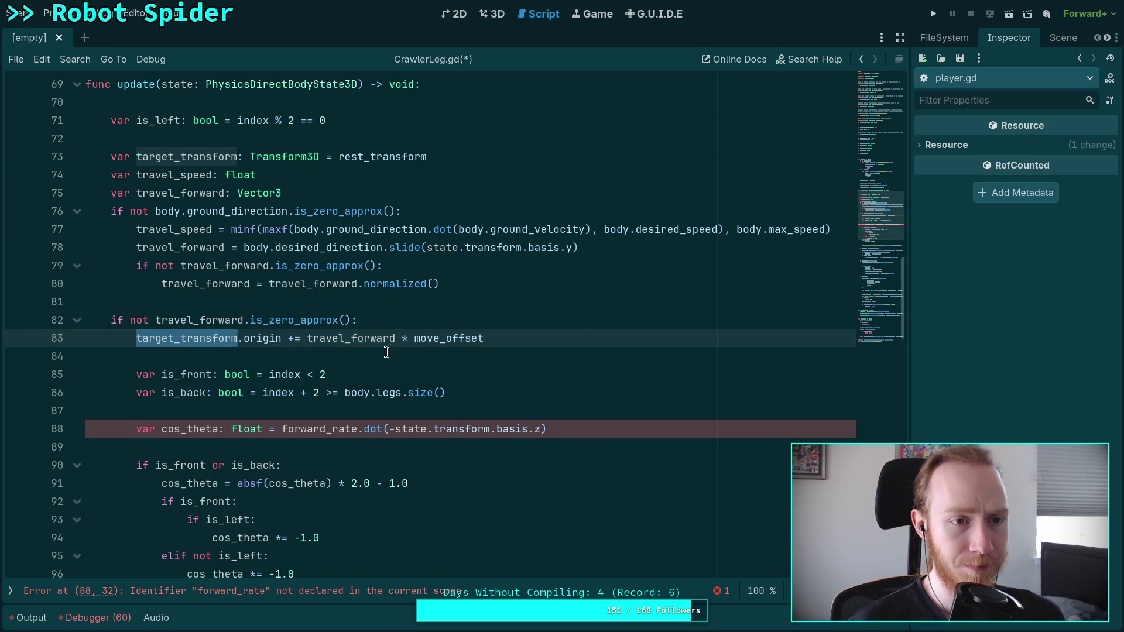
scroll(419, 378, "up", 2)
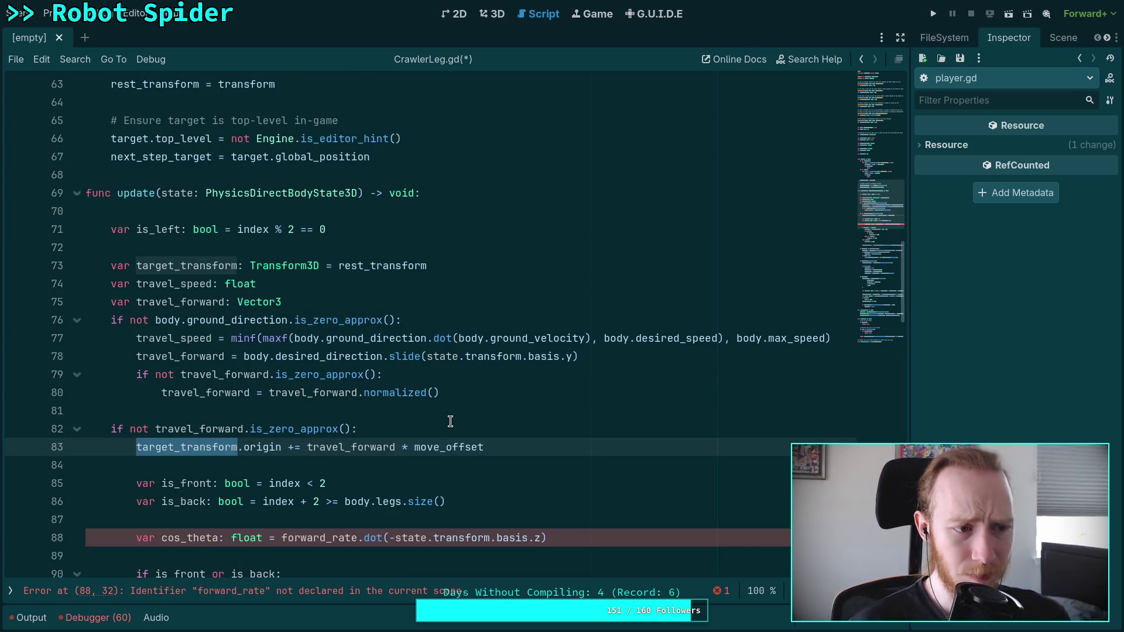
scroll(449, 423, "down", 2)
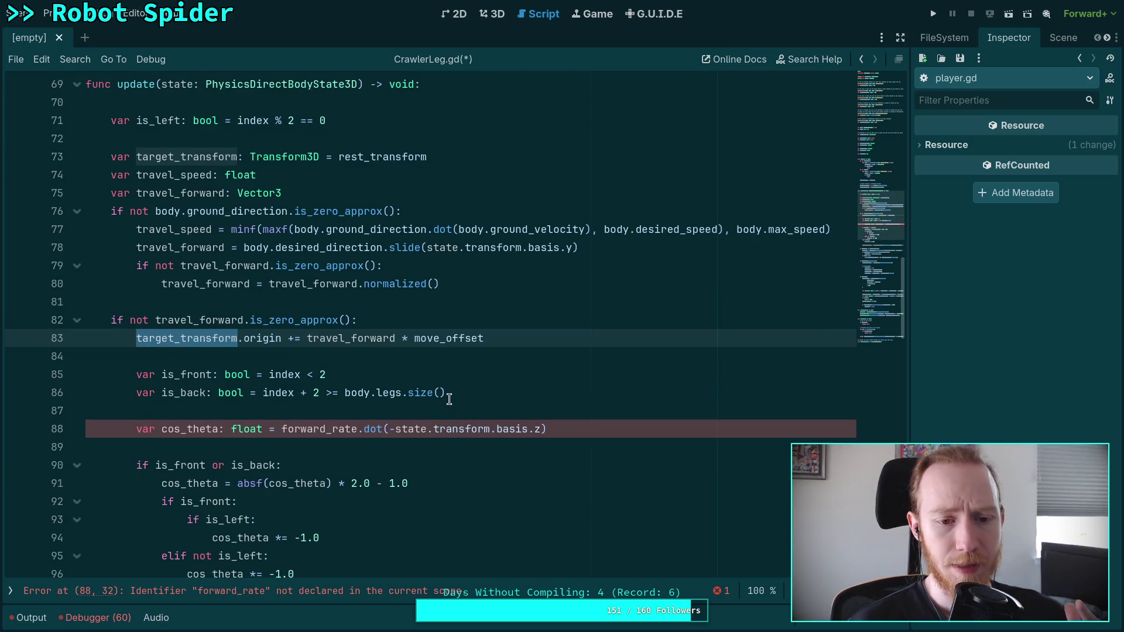
left_click(301, 338)
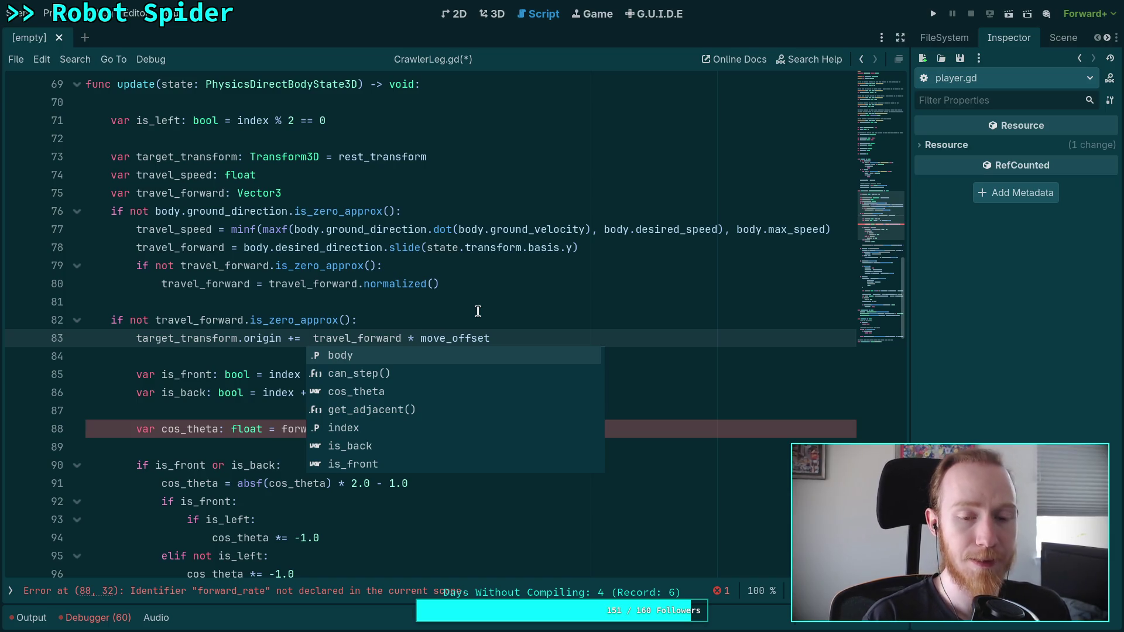
Write 'state.transform.basis.inverse() *' on line 83 using autocomplete
type("state.transform.")
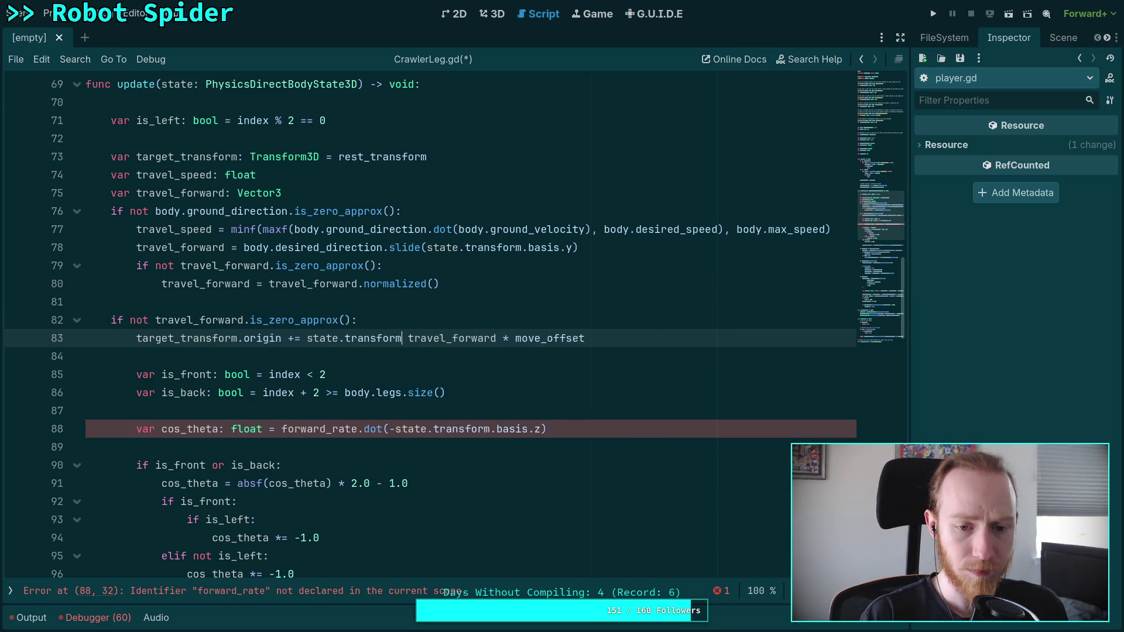
type("ba")
key("Return")
type(".inv")
key("Return")
type("*")
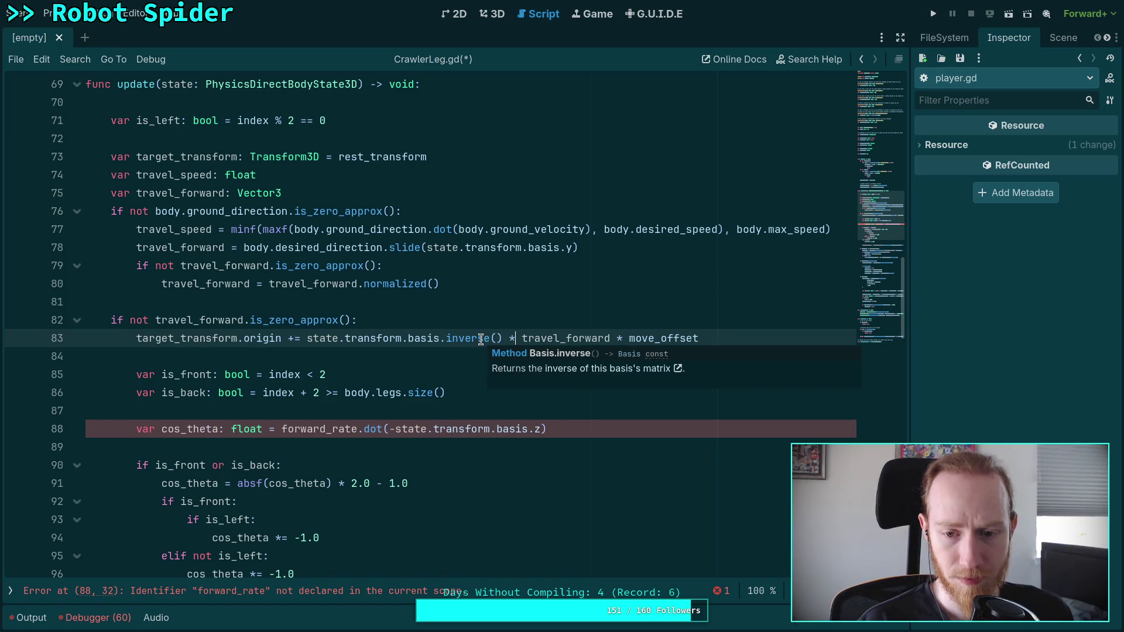
Read the Basis docs on inverse() and Basis * Vector3, then return to CrawlerLeg.gd
left_click(564, 355)
mouse_move(898, 378)
left_mouse_down()
mouse_move(898, 78)
mouse_move(895, 145)
left_mouse_up()
scroll(838, 179, "down", 5)
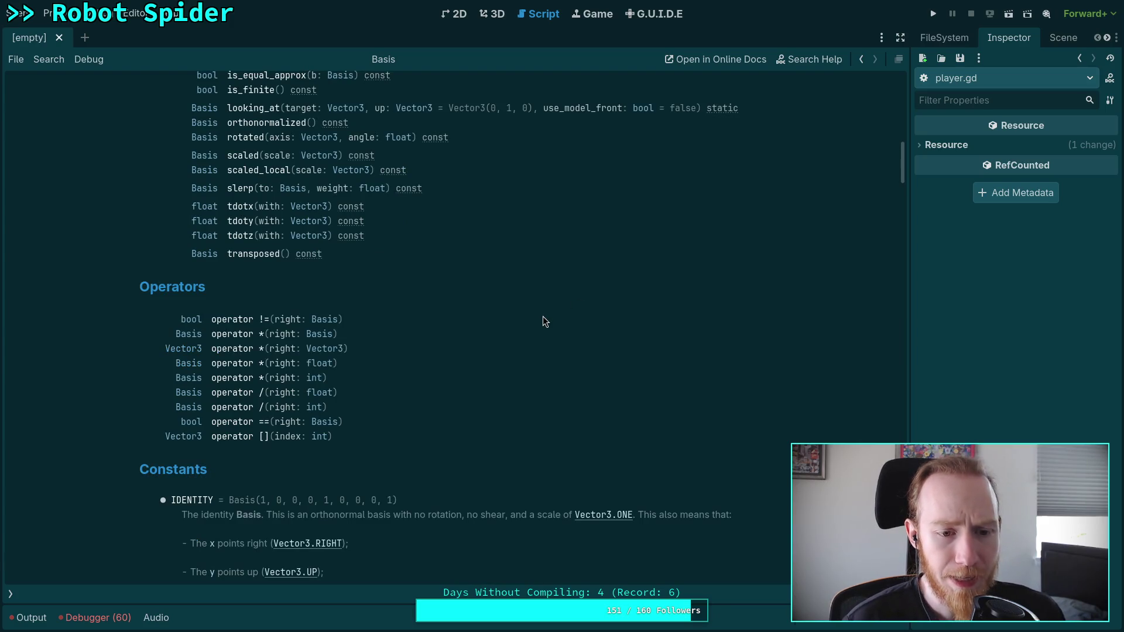
left_click(240, 362)
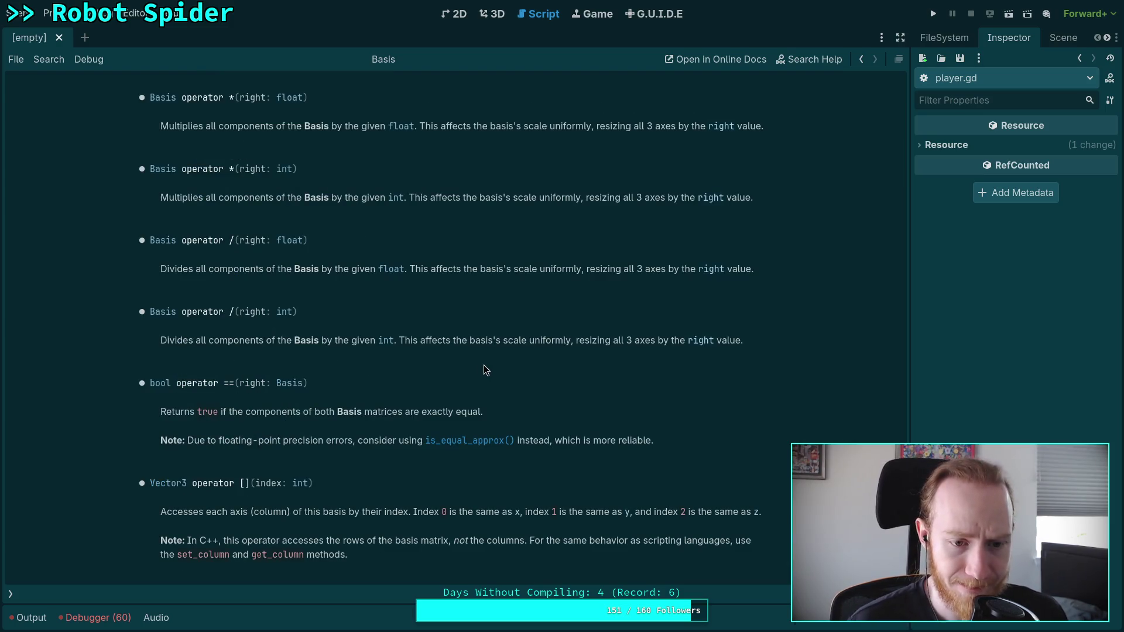
scroll(353, 329, "up", 8)
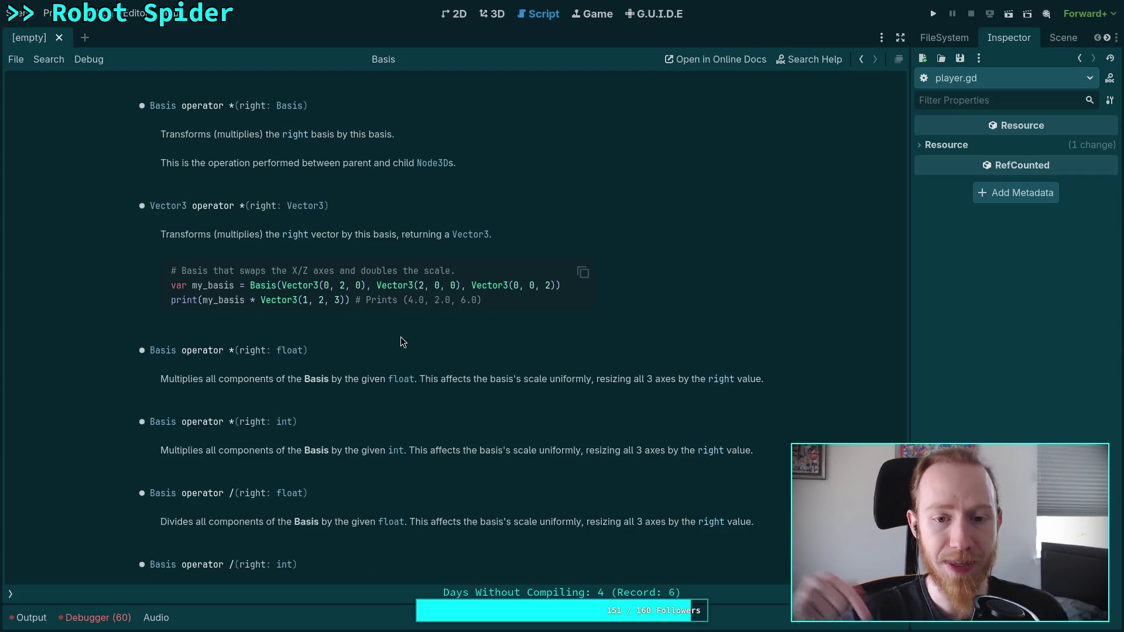
left_click(10, 594)
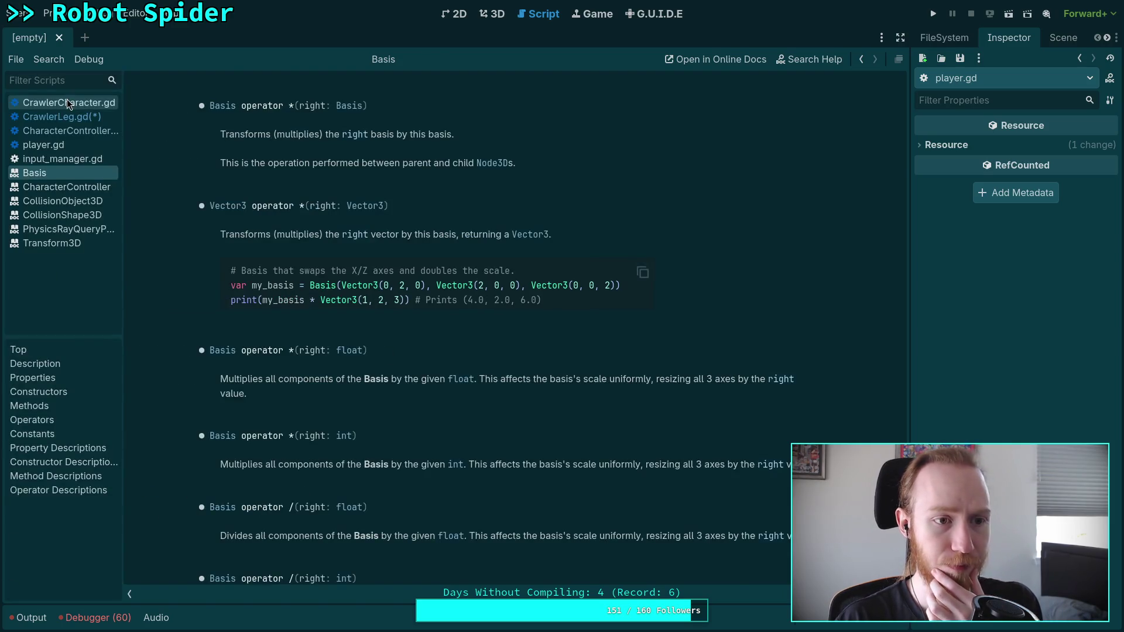
left_click(62, 116)
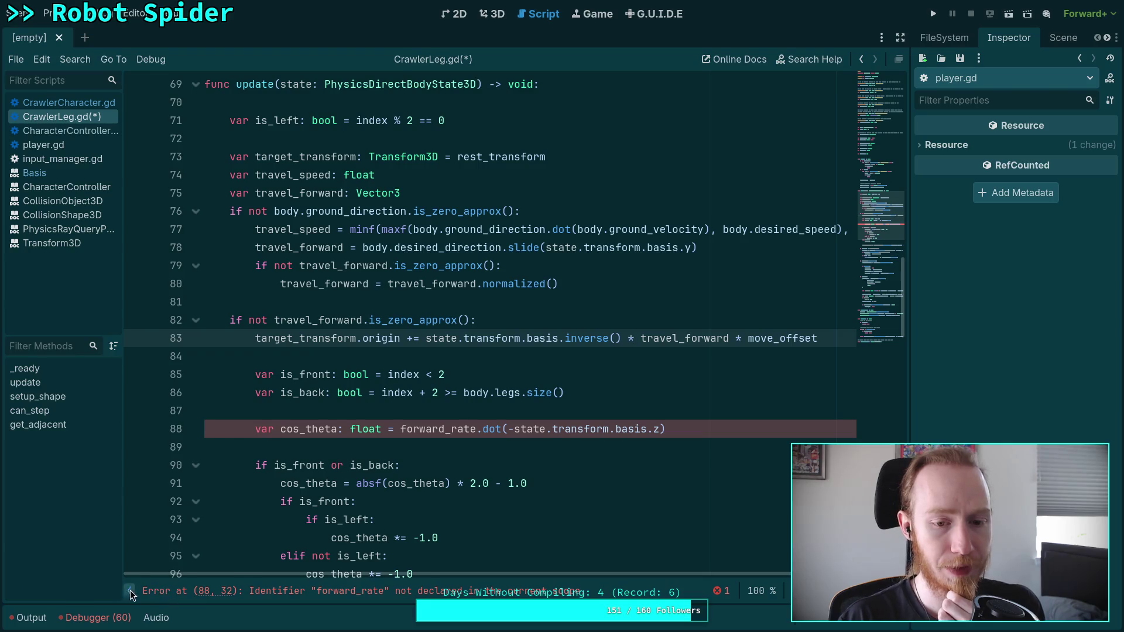
Replace the undeclared forward_rate on line 88 with travel_forward
left_click(130, 590)
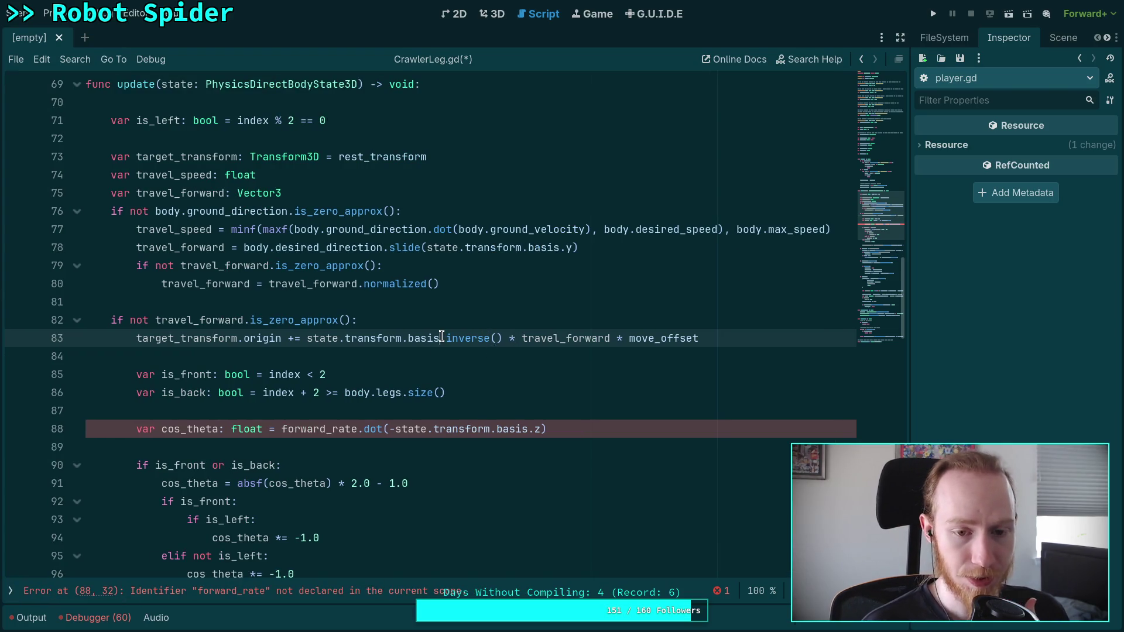
mouse_move(431, 346)
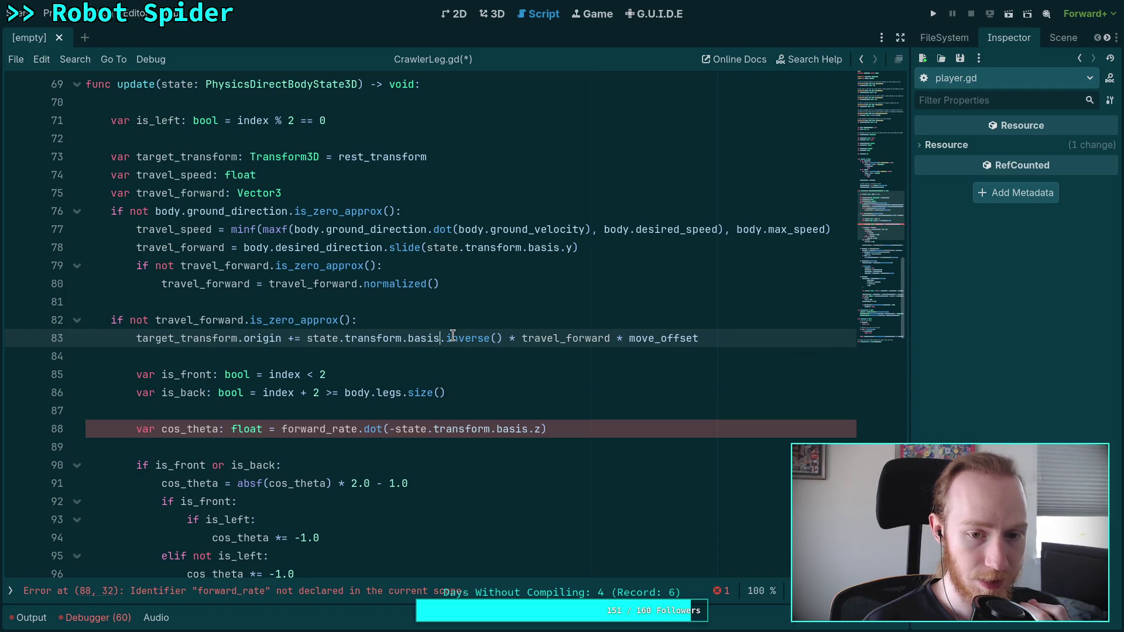
mouse_move(470, 335)
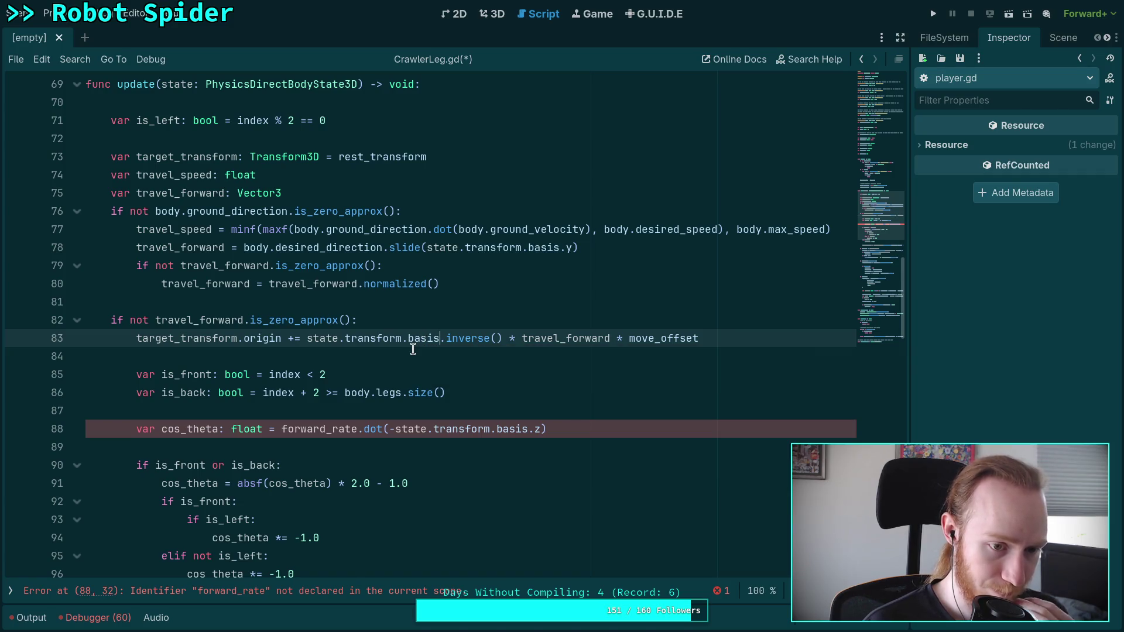
left_click(413, 349)
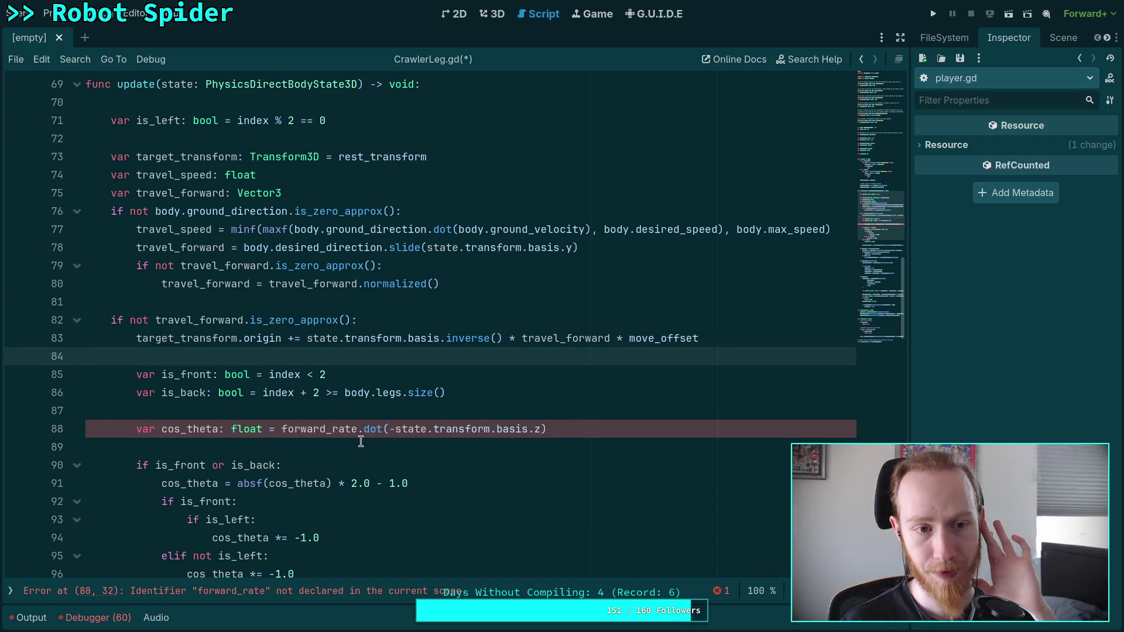
double_click(328, 433)
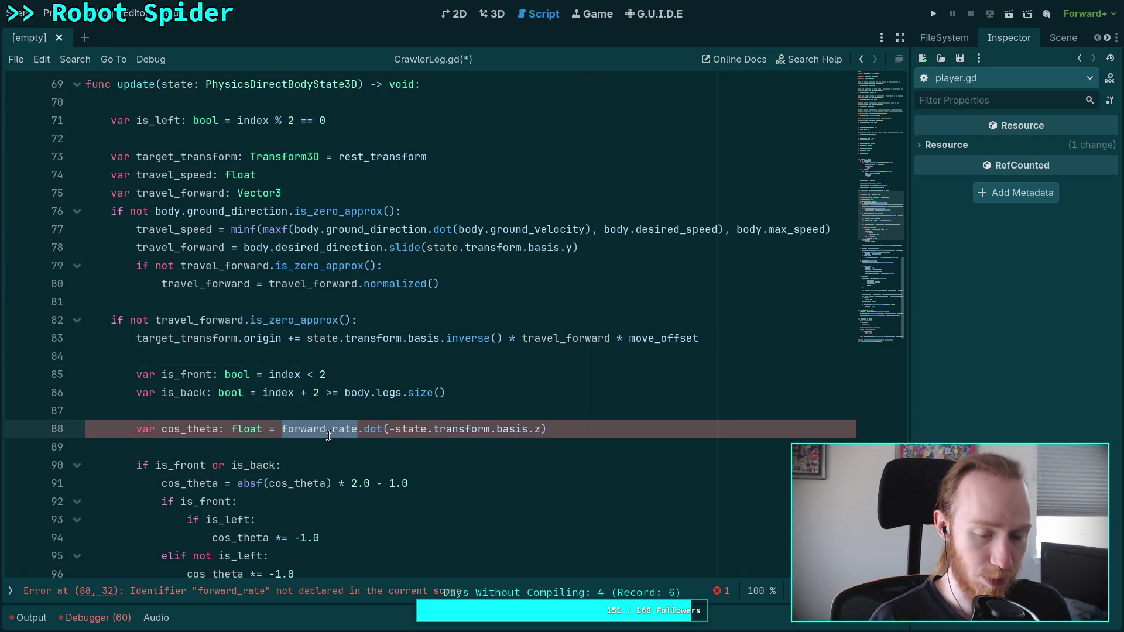
type("travel_forward")
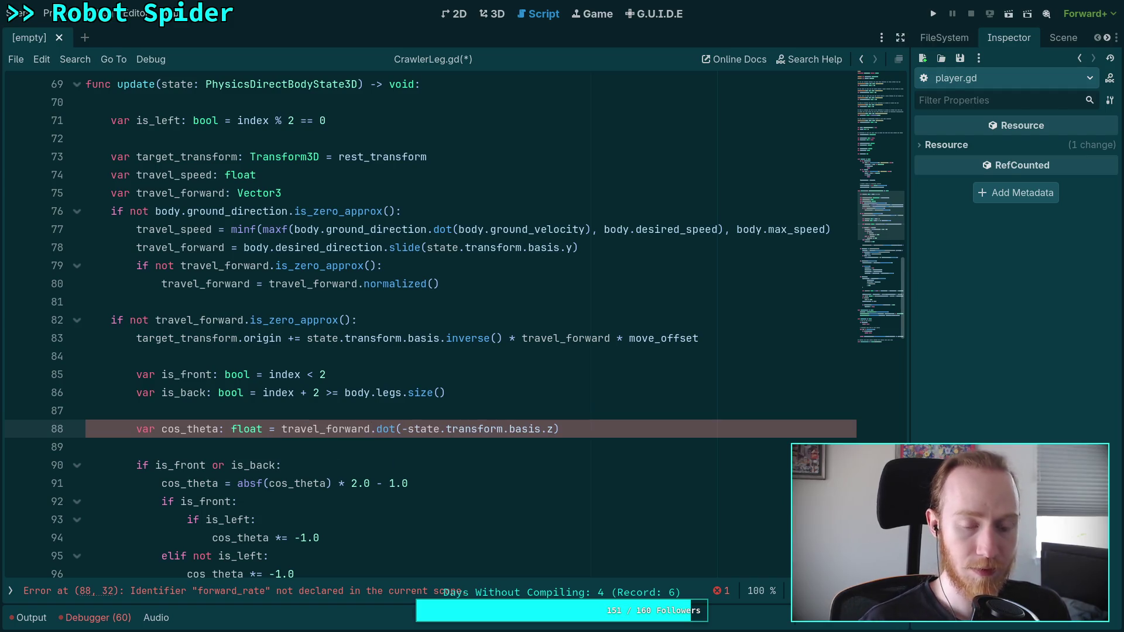
Review the edited code, save CrawlerLeg.gd, and run the project
scroll(426, 449, "down", 3)
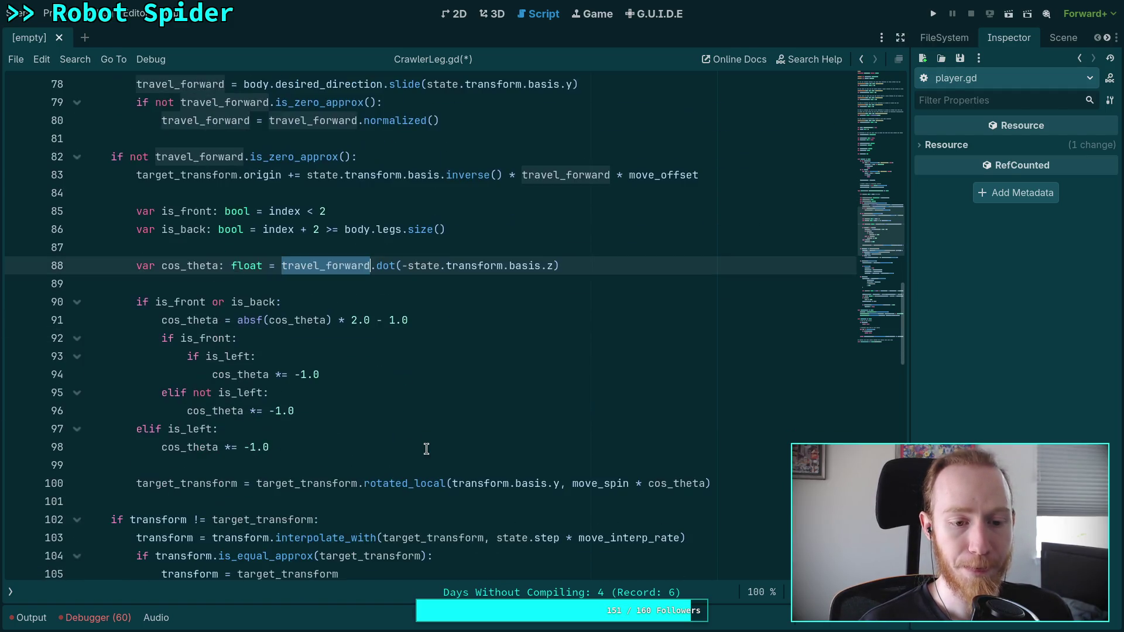
scroll(426, 449, "up", 2)
scroll(498, 473, "down", 1)
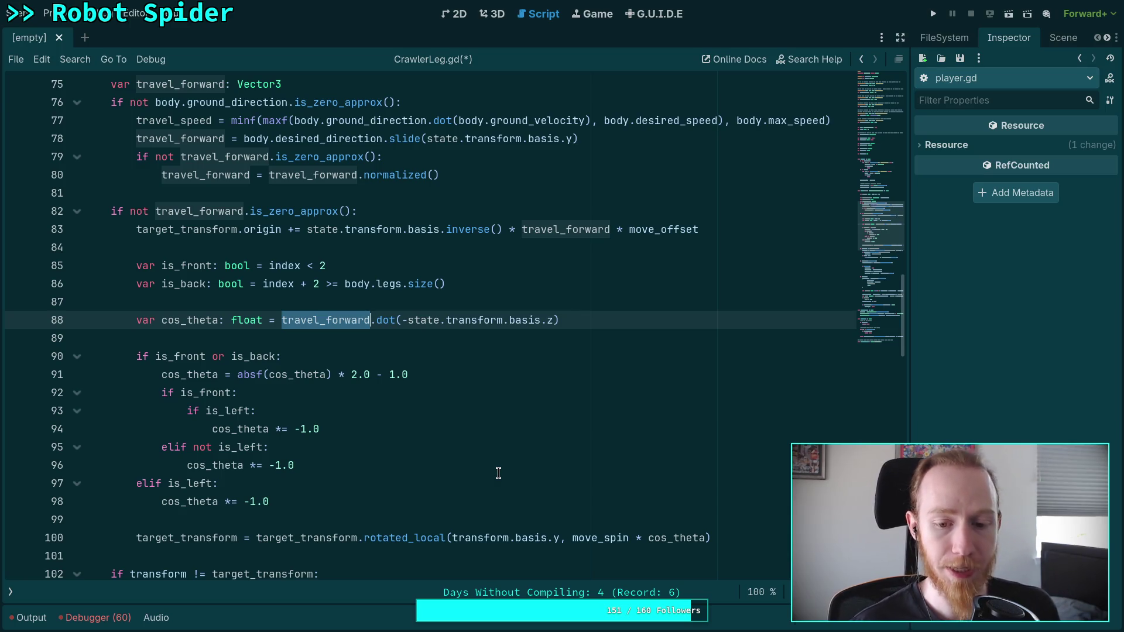
scroll(503, 423, "up", 1)
left_click(328, 287)
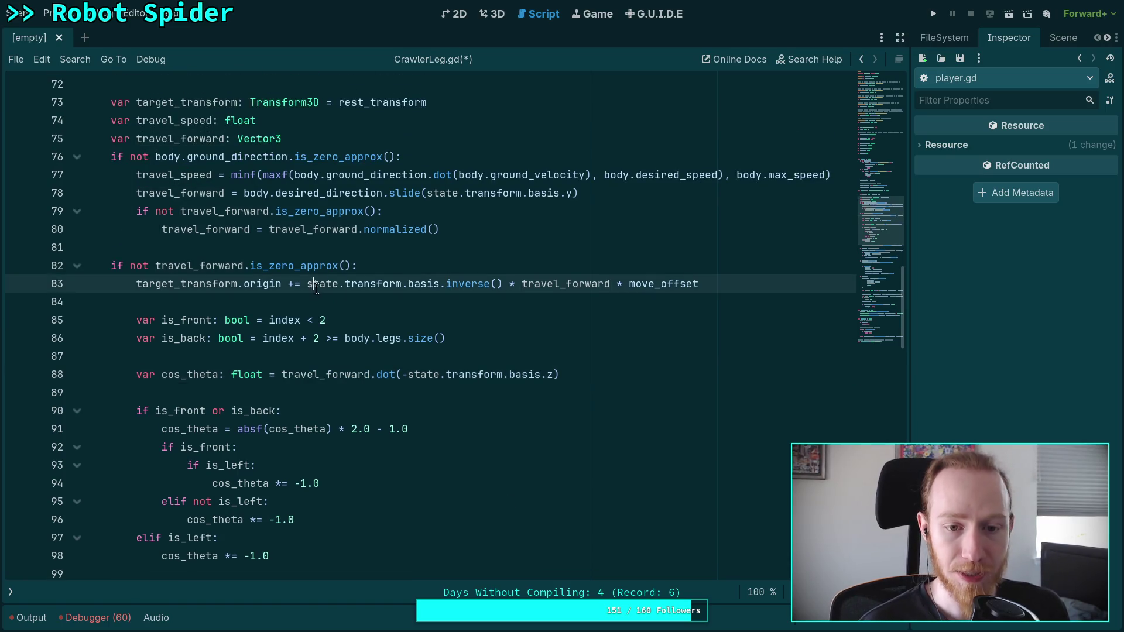
key("ctrl+s")
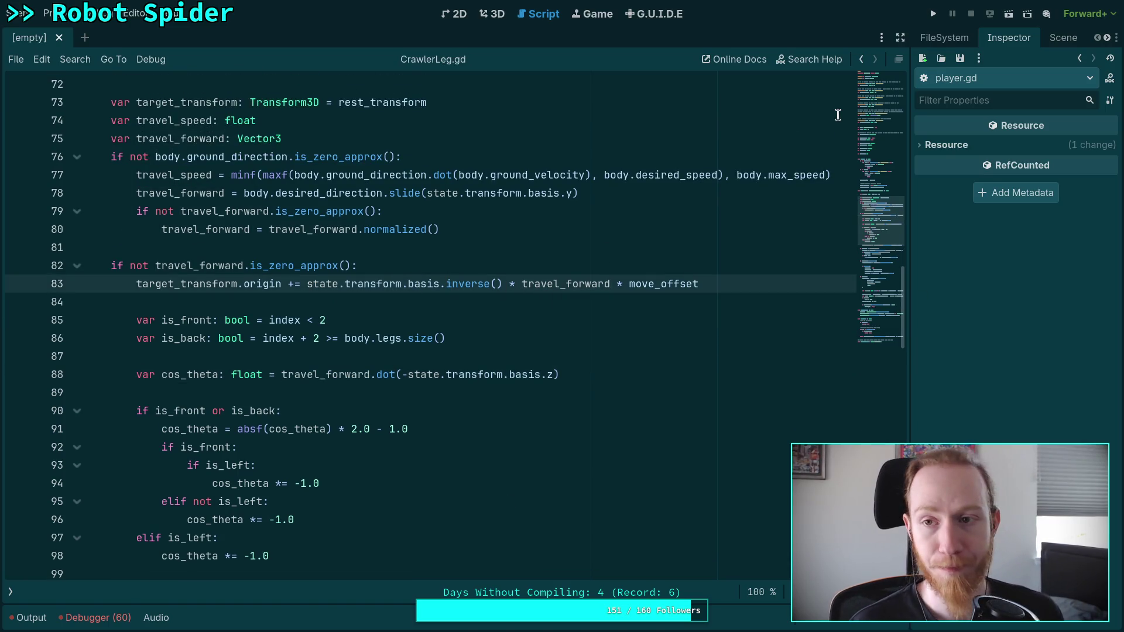
left_click(933, 14)
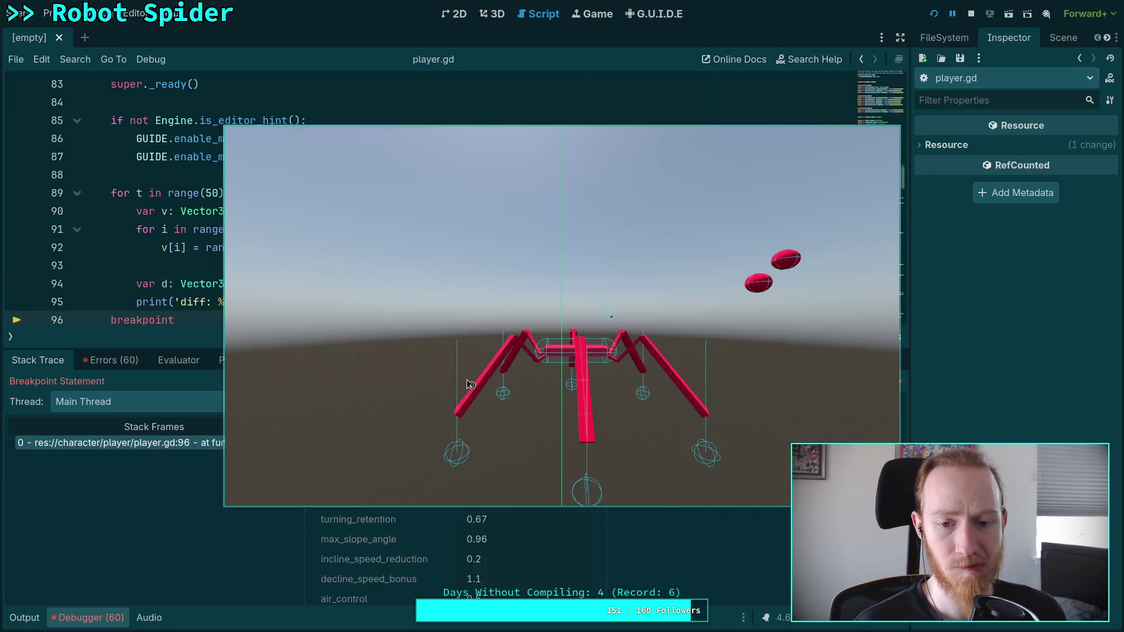
Stop the paused game, delete the test loop and breakpoint from player.gd, and save
left_click(970, 14)
mouse_move(188, 320)
left_mouse_down()
mouse_move(181, 277)
mouse_move(94, 170)
left_mouse_up()
key("Delete")
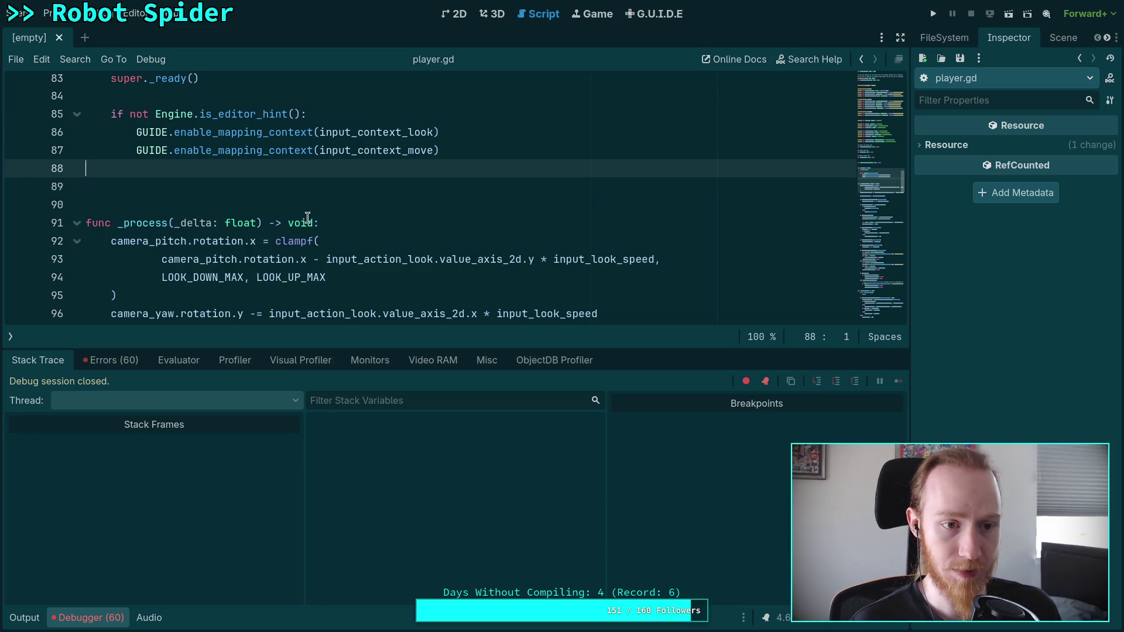
key("Down")
key("BackSpace")
key("BackSpace")
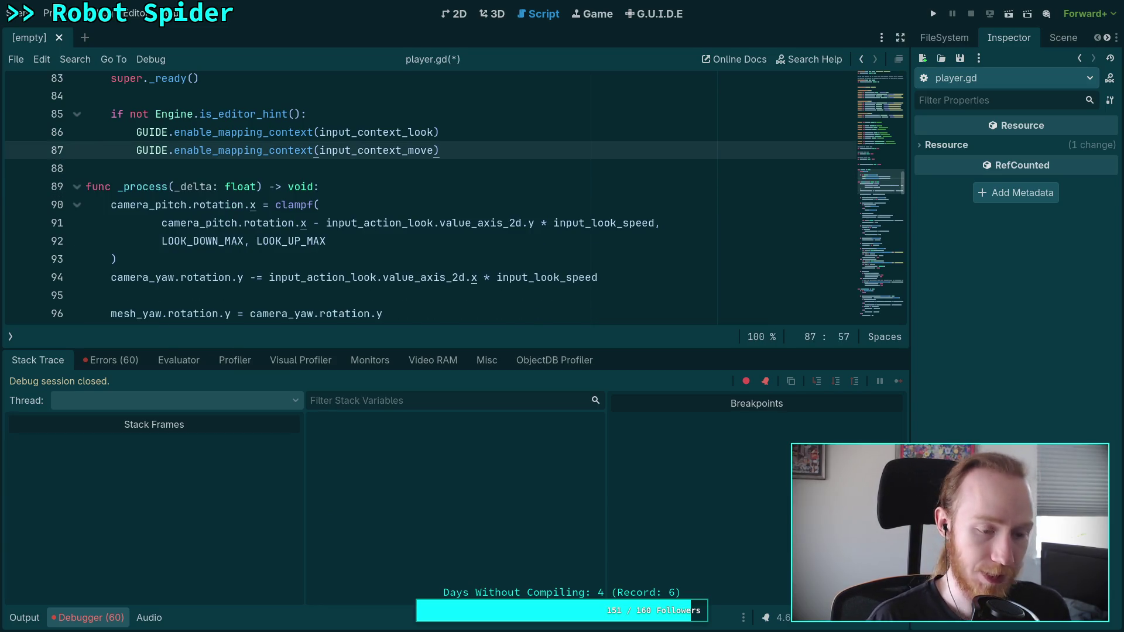
key("ctrl+s")
Playtest the spider, walking it with W, S and A around the level, then stop
left_click(933, 14)
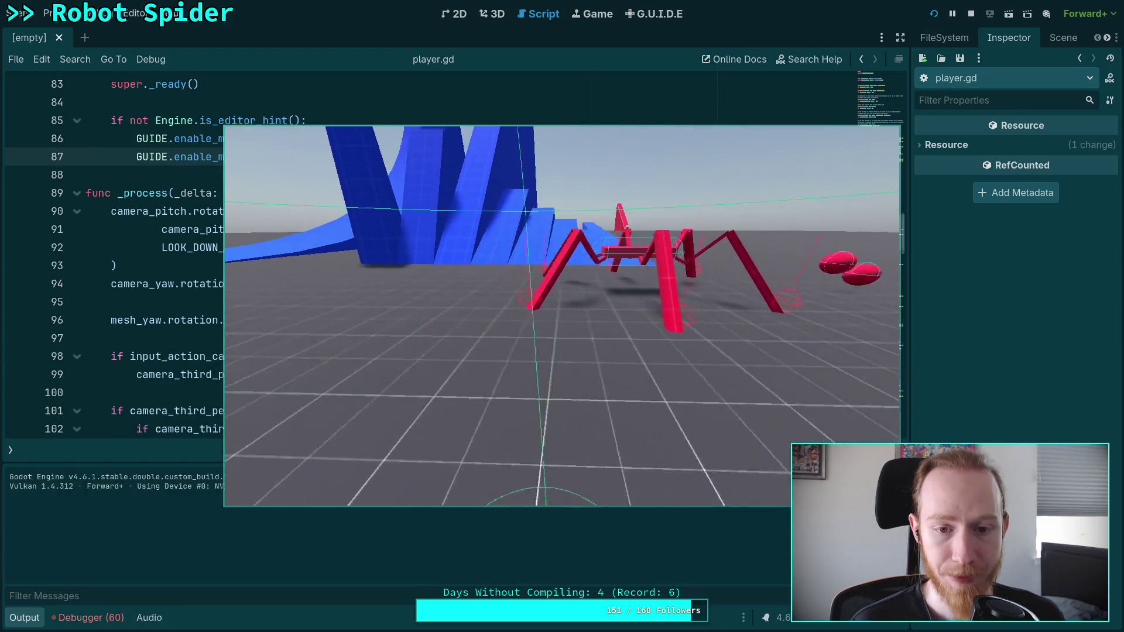
key("w")
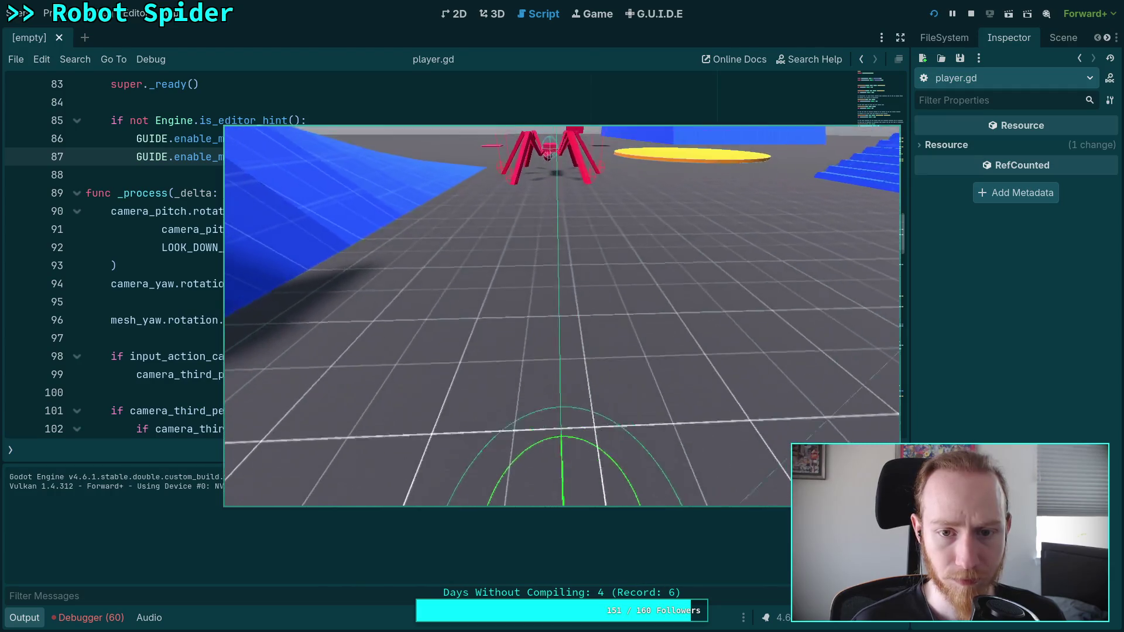
key("s")
key("a")
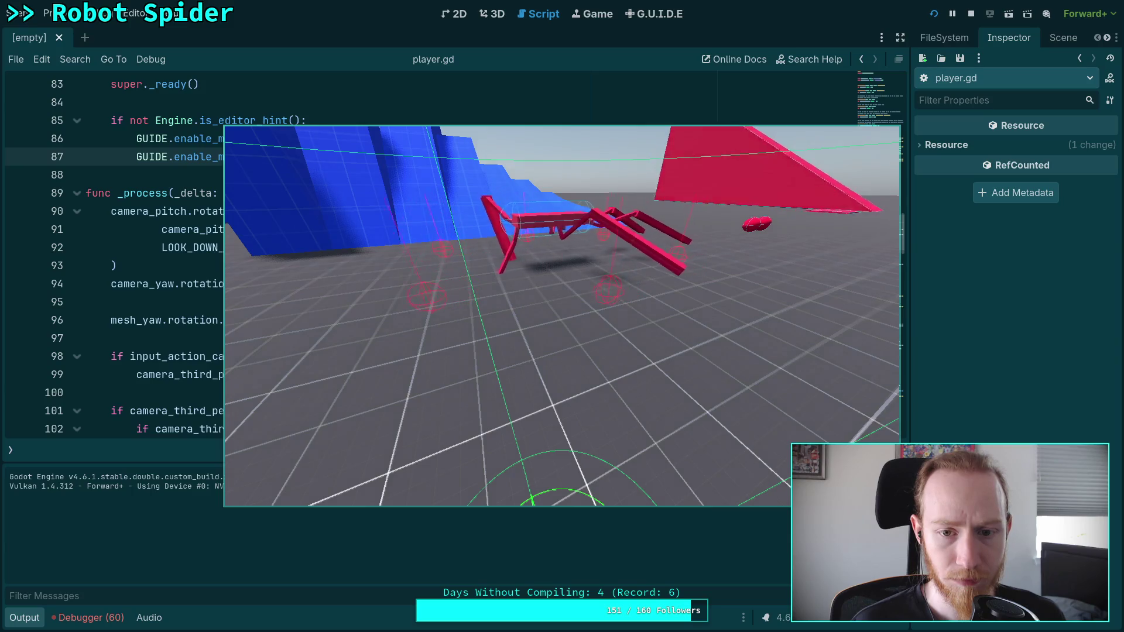
key("Escape")
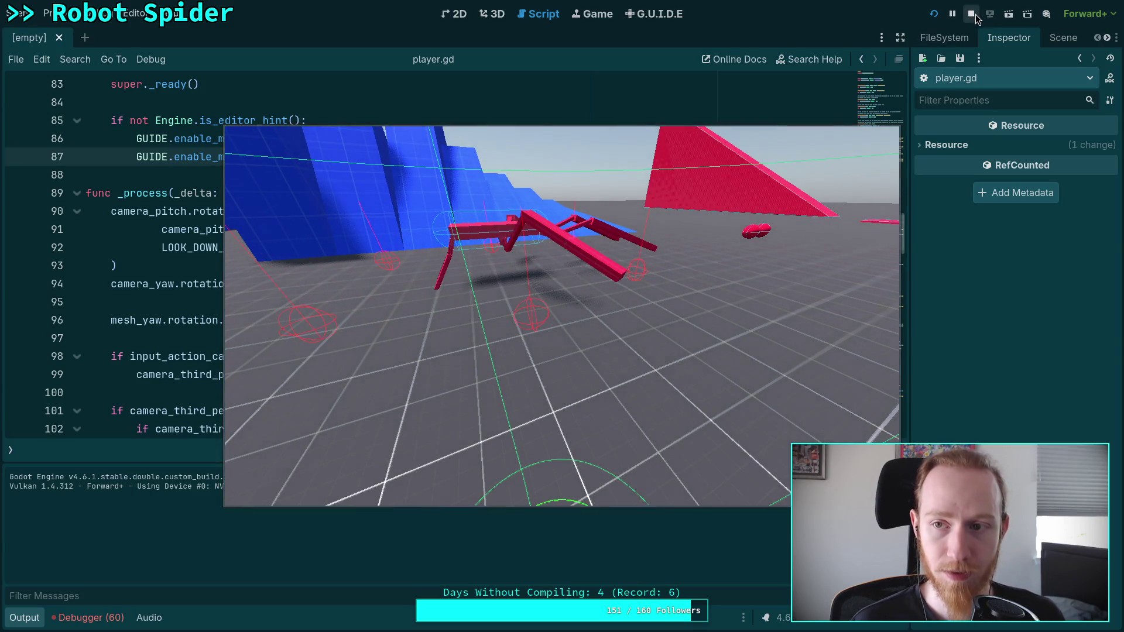
left_click(974, 16)
Scroll the script and switch the side dock to the scene tree
scroll(185, 494, "down", 1)
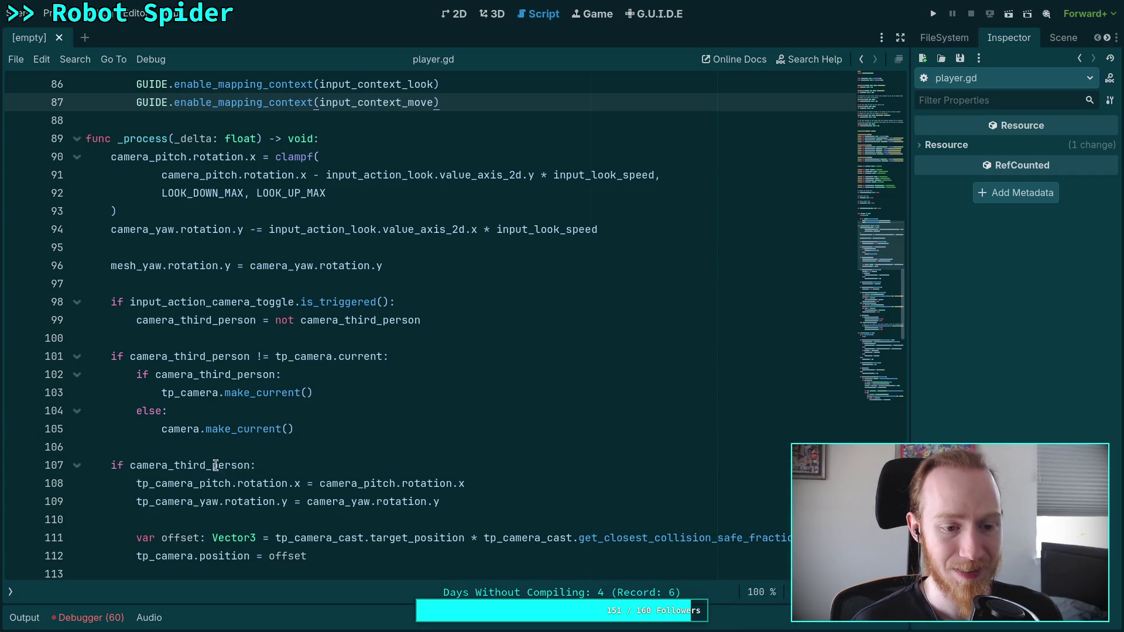
scroll(339, 359, "down", 20)
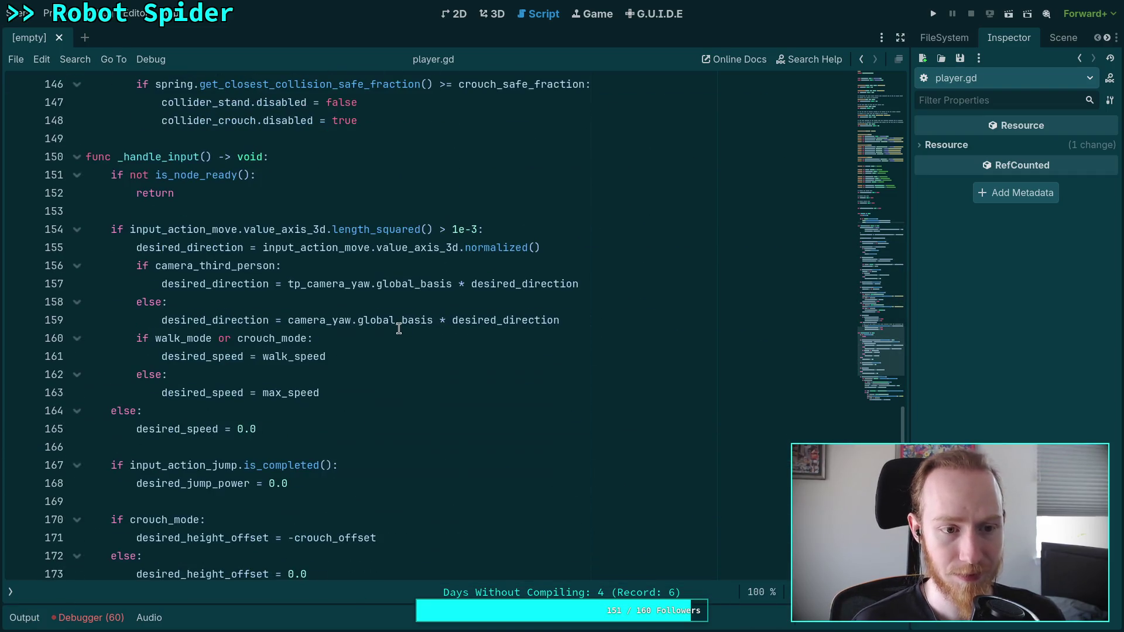
left_click(1051, 39)
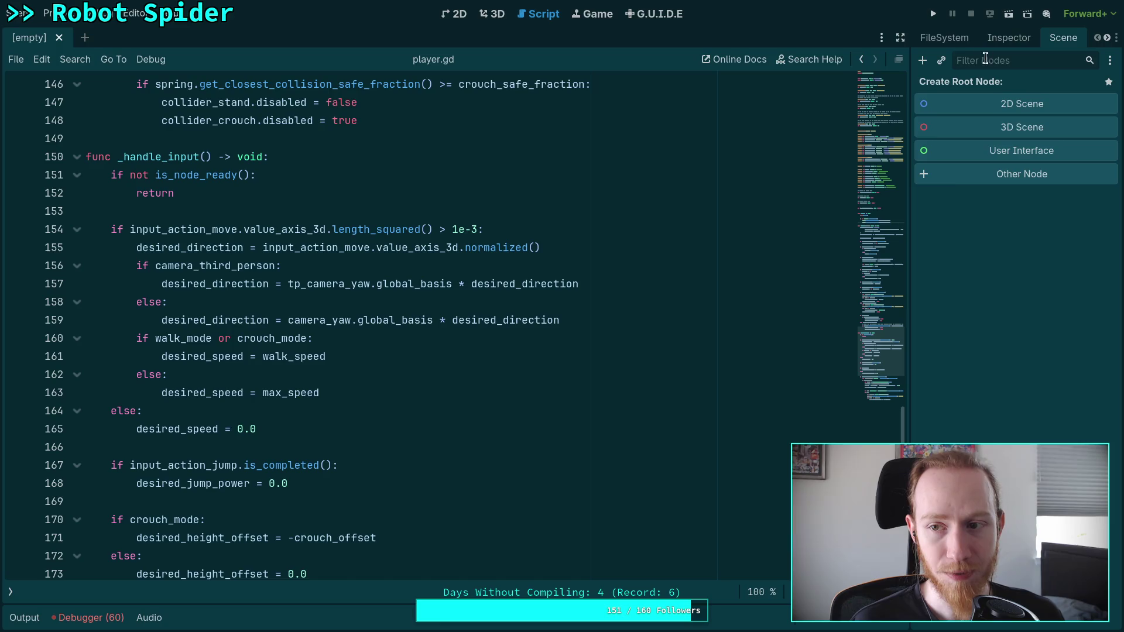
left_click(944, 38)
left_click_drag(909, 79, 842, 79)
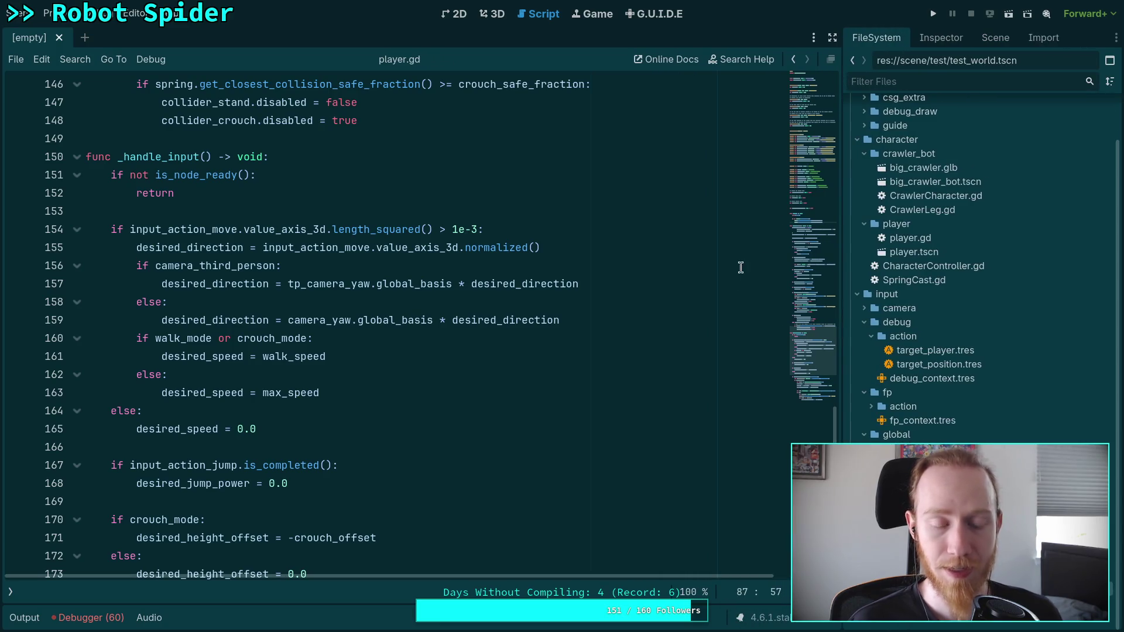
double_click(963, 184)
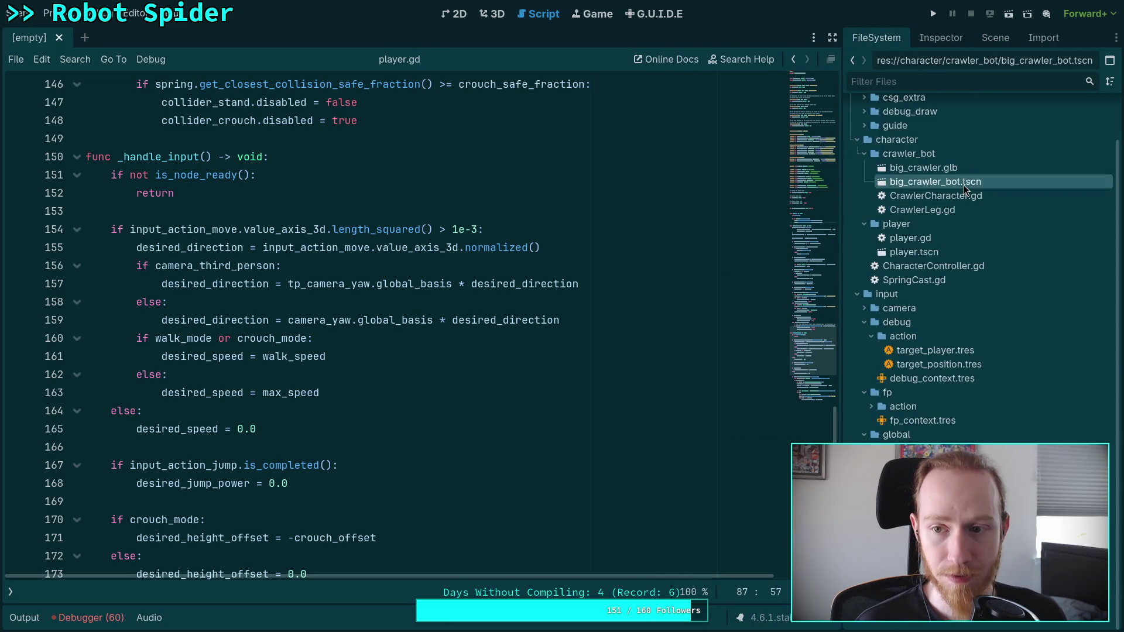
left_click(943, 38)
left_click(996, 38)
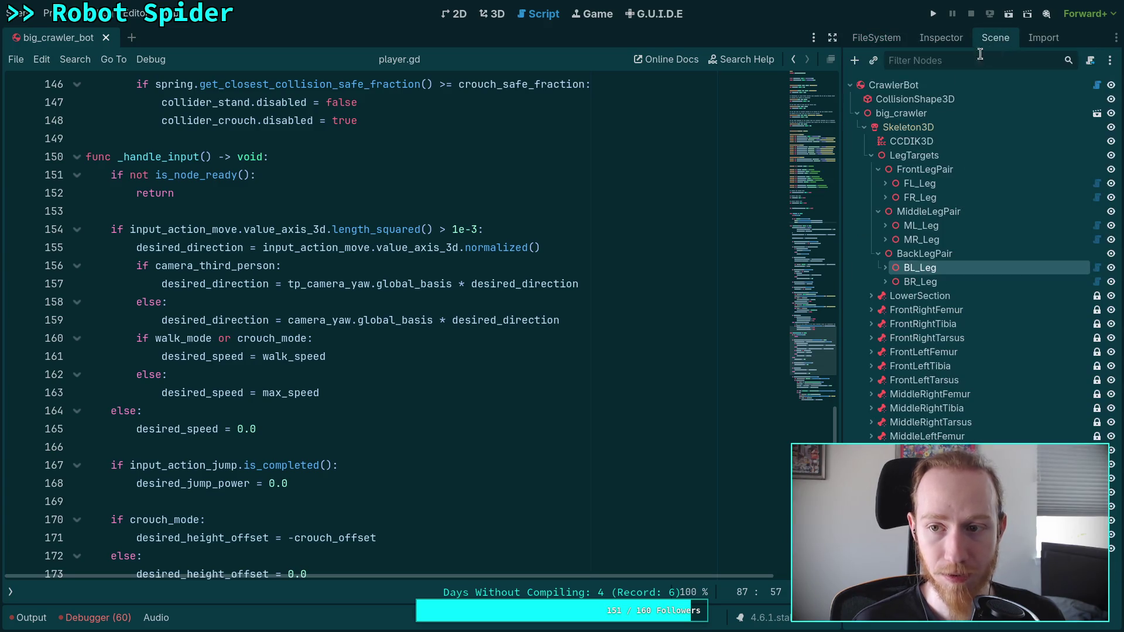
left_click(947, 37)
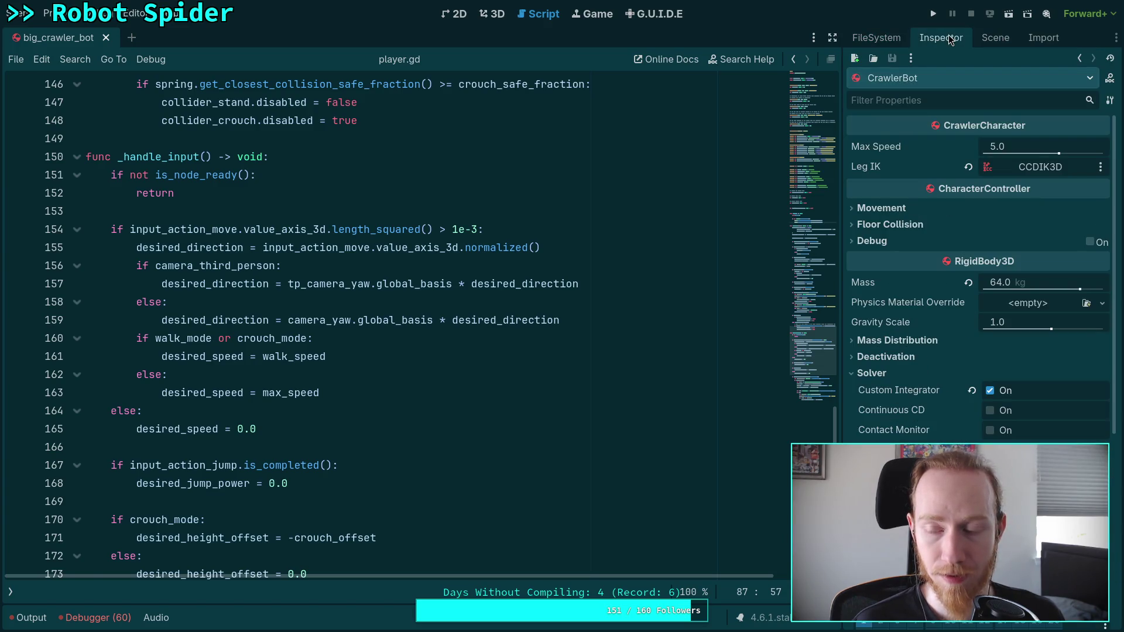
left_click(993, 35)
left_click(106, 37)
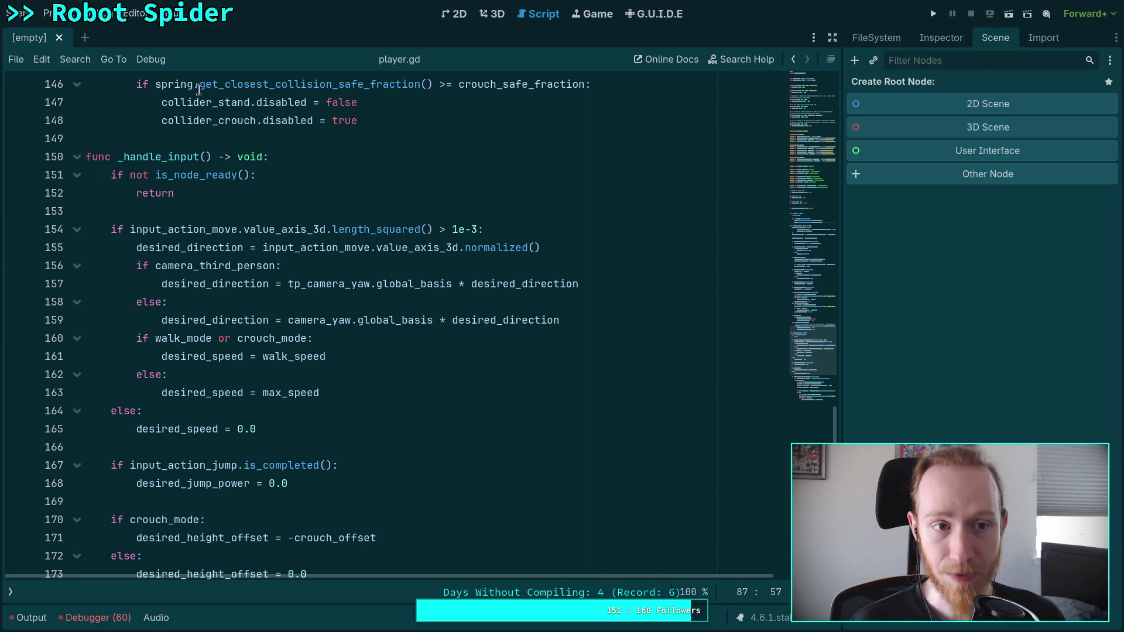
Browse player.gd's code, then switch to CrawlerLeg.gd from the scripts list
left_click(361, 175)
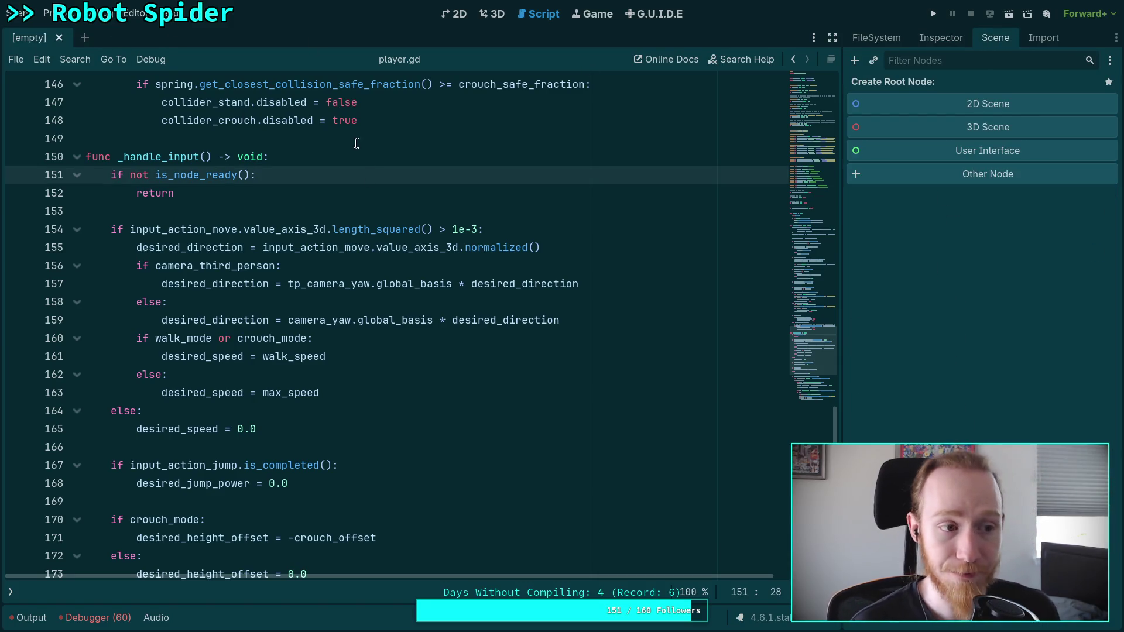
mouse_move(417, 278)
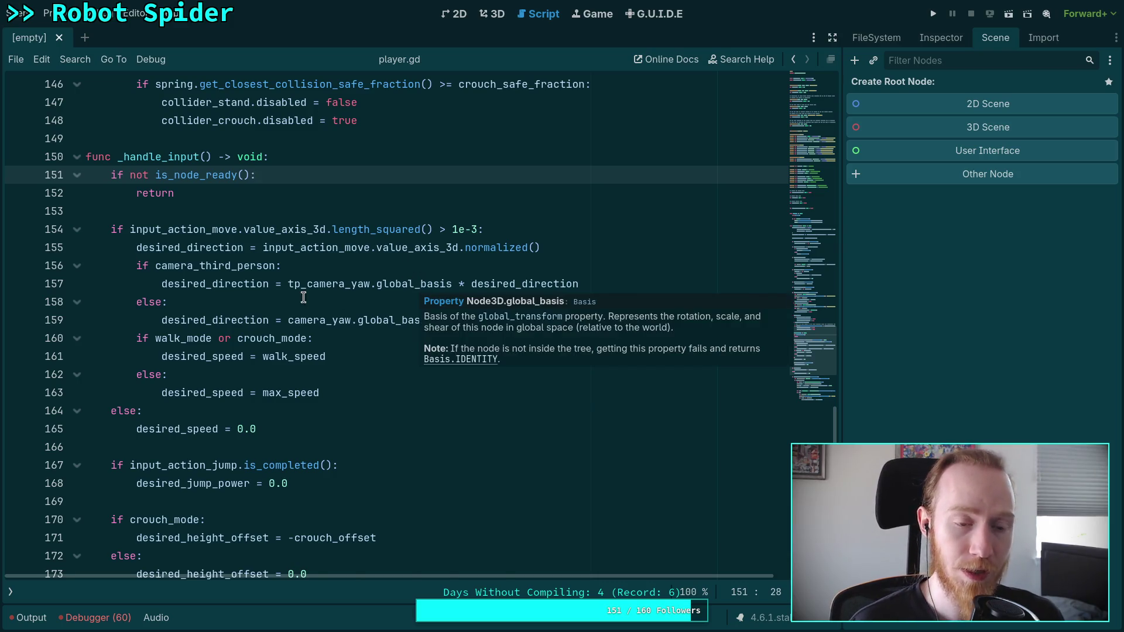
scroll(313, 287, "down", 5)
scroll(313, 287, "up", 2)
scroll(313, 287, "up", 10)
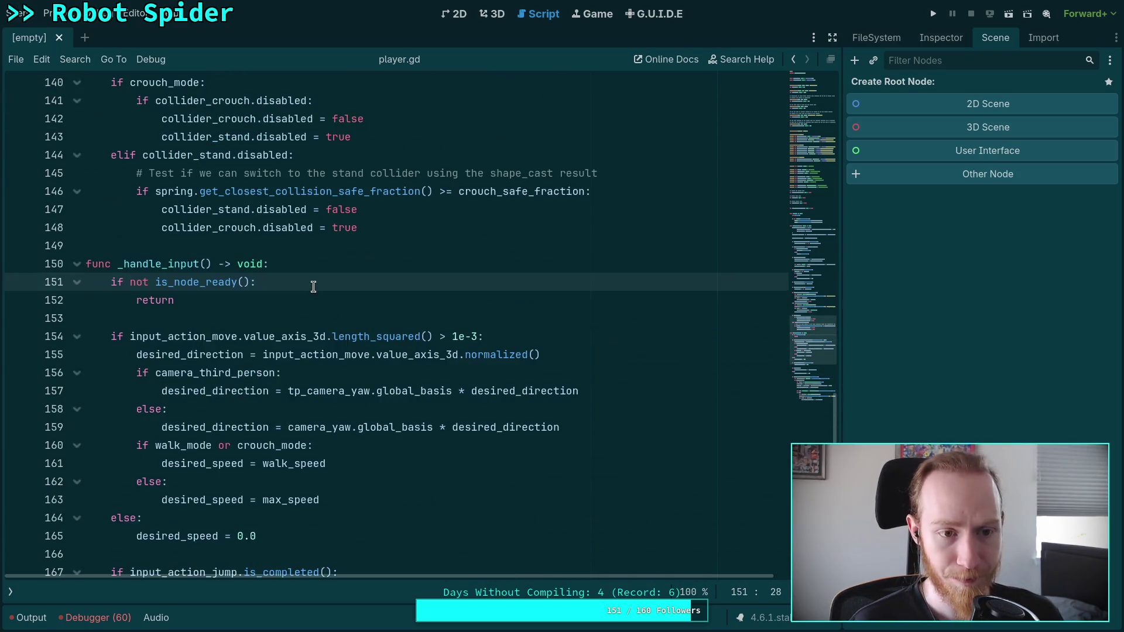
scroll(313, 287, "up", 10)
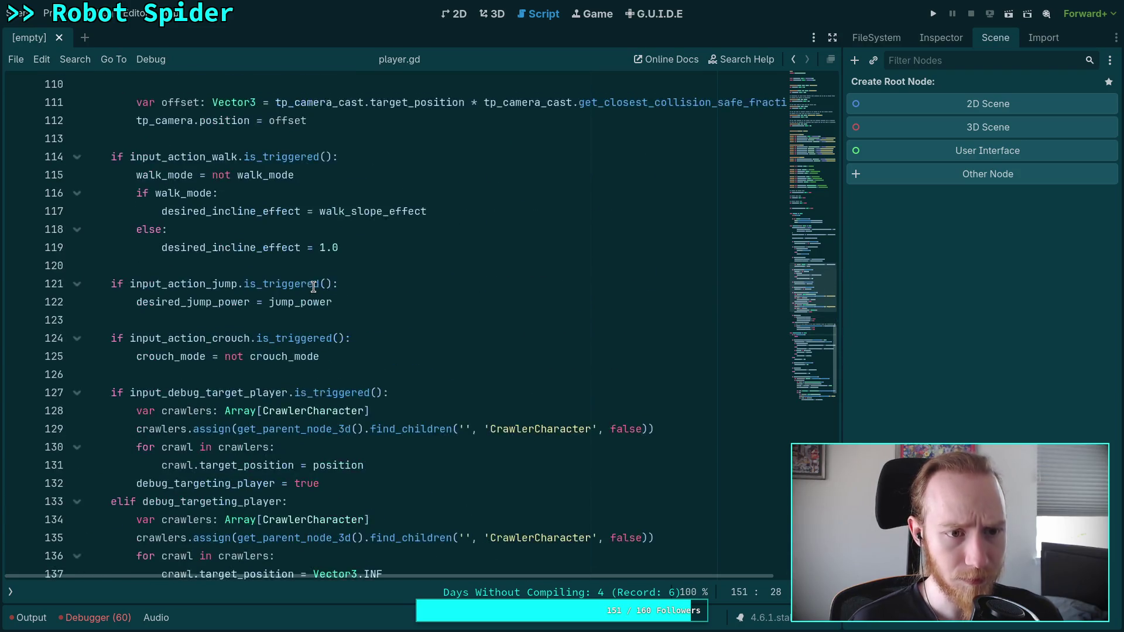
left_click(6, 590)
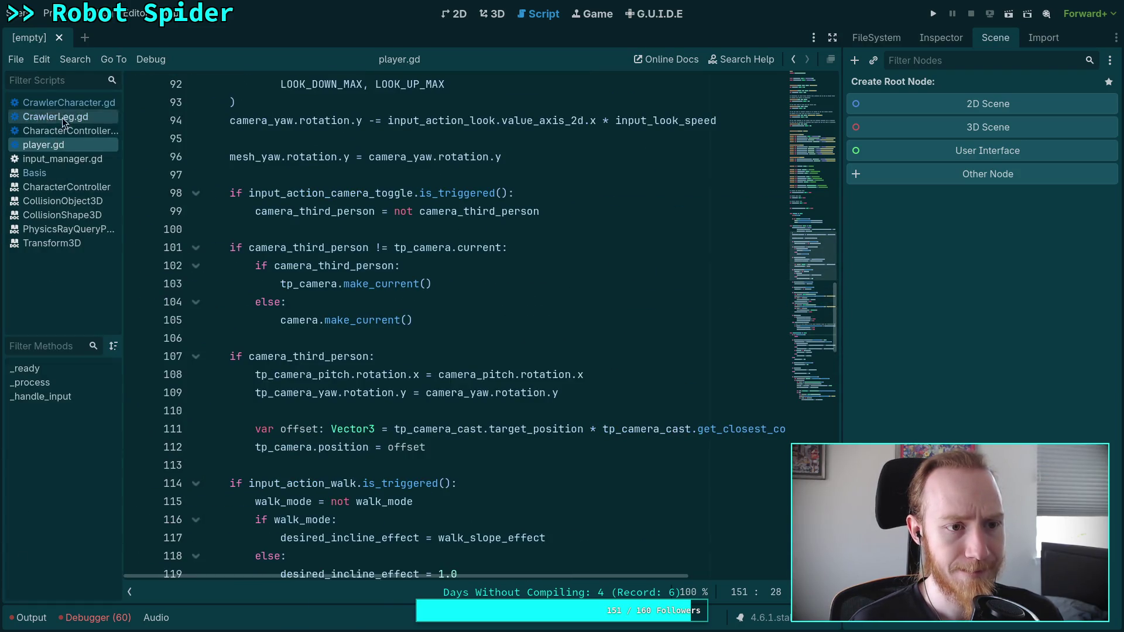
left_click(109, 103)
left_click(111, 116)
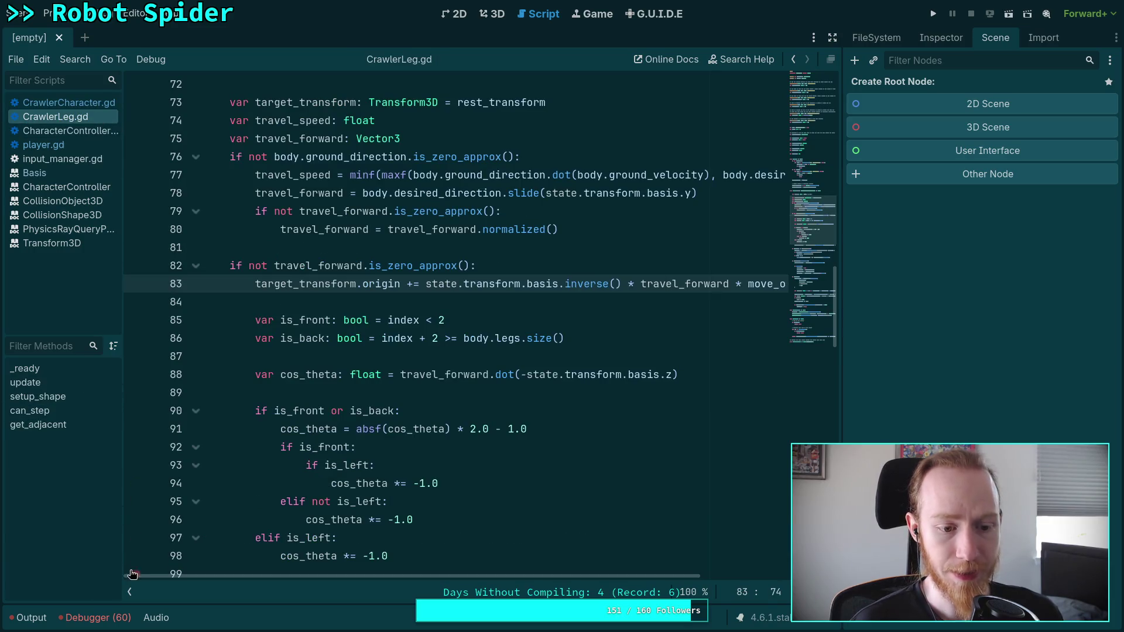
left_click(129, 591)
Inspect where travel_speed is used in update(), then switch to CrawlerCharacter.gd
scroll(341, 355, "down", 7)
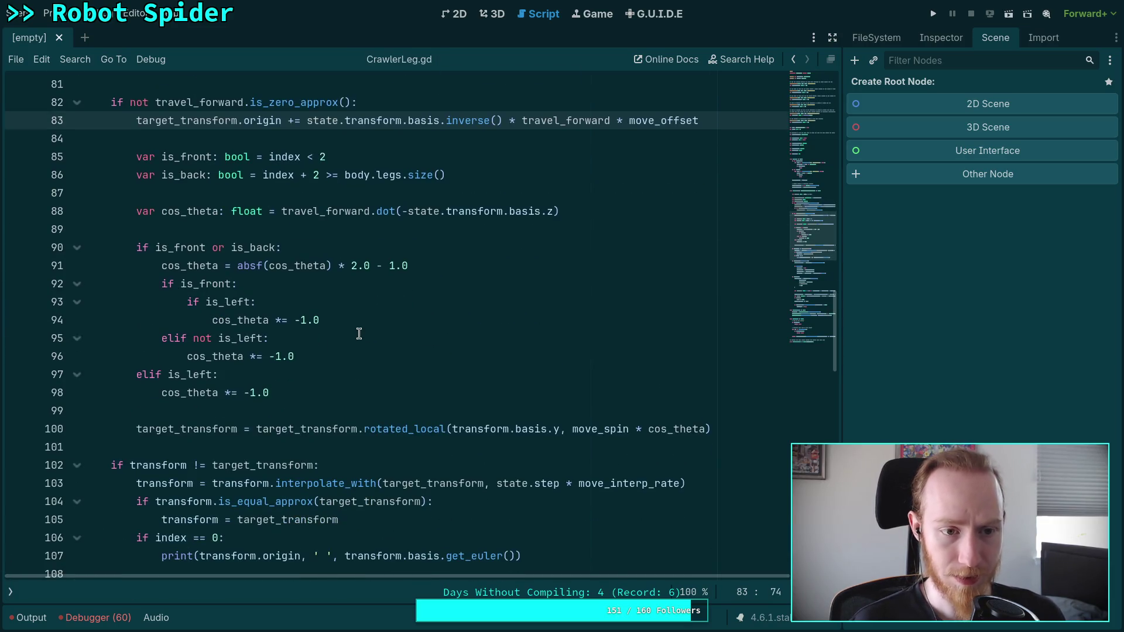
scroll(194, 255, "down", 4)
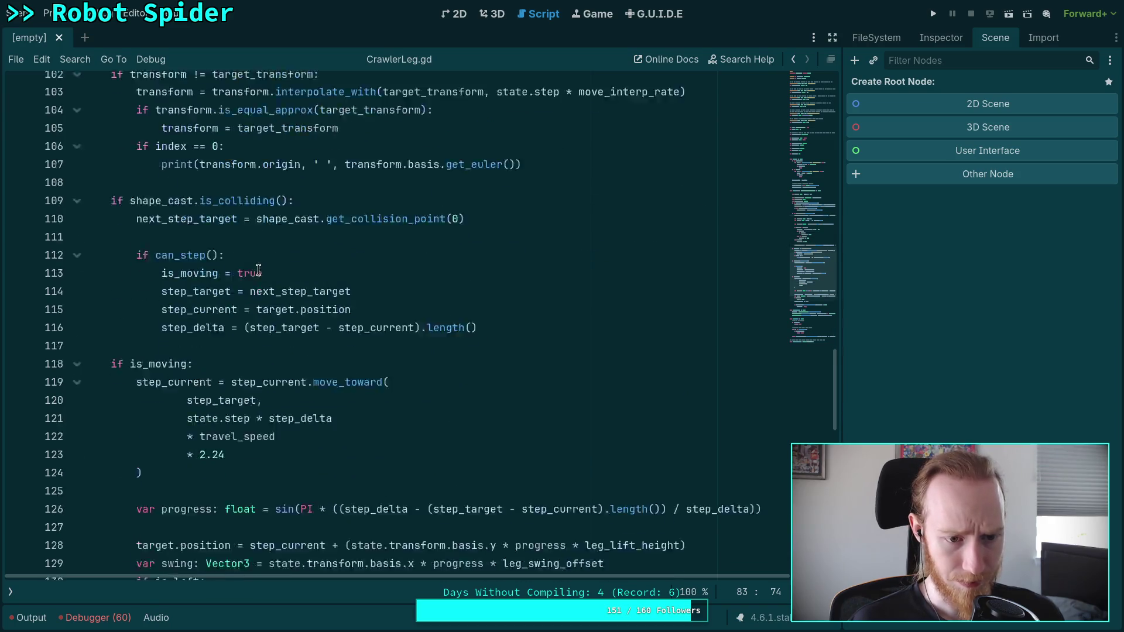
left_click(258, 195)
scroll(311, 239, "down", 5)
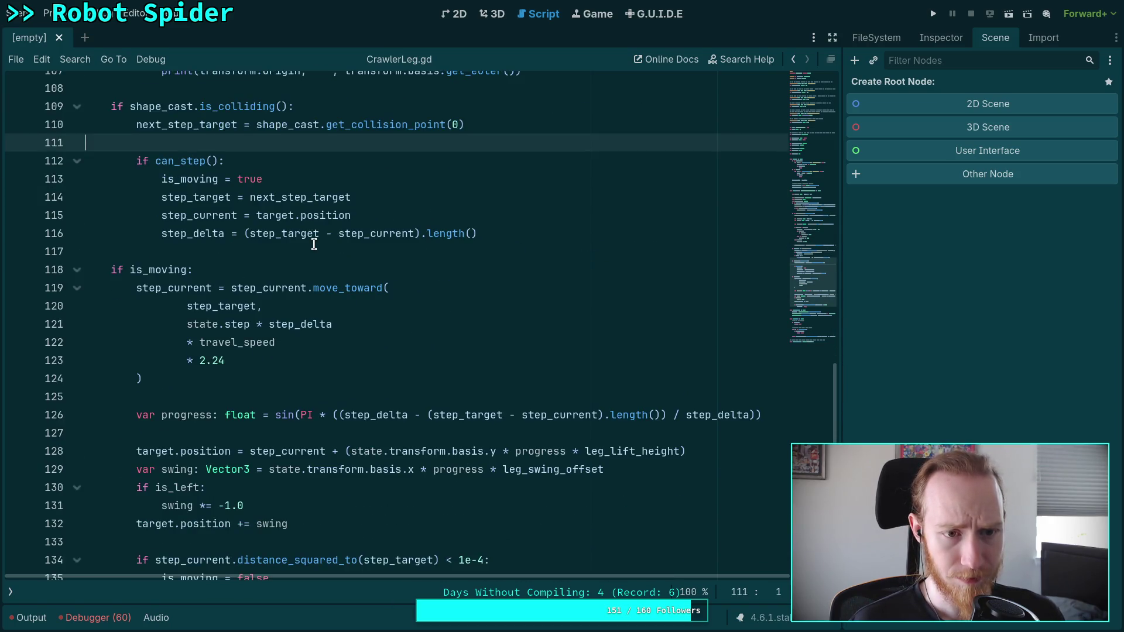
scroll(315, 236, "up", 3)
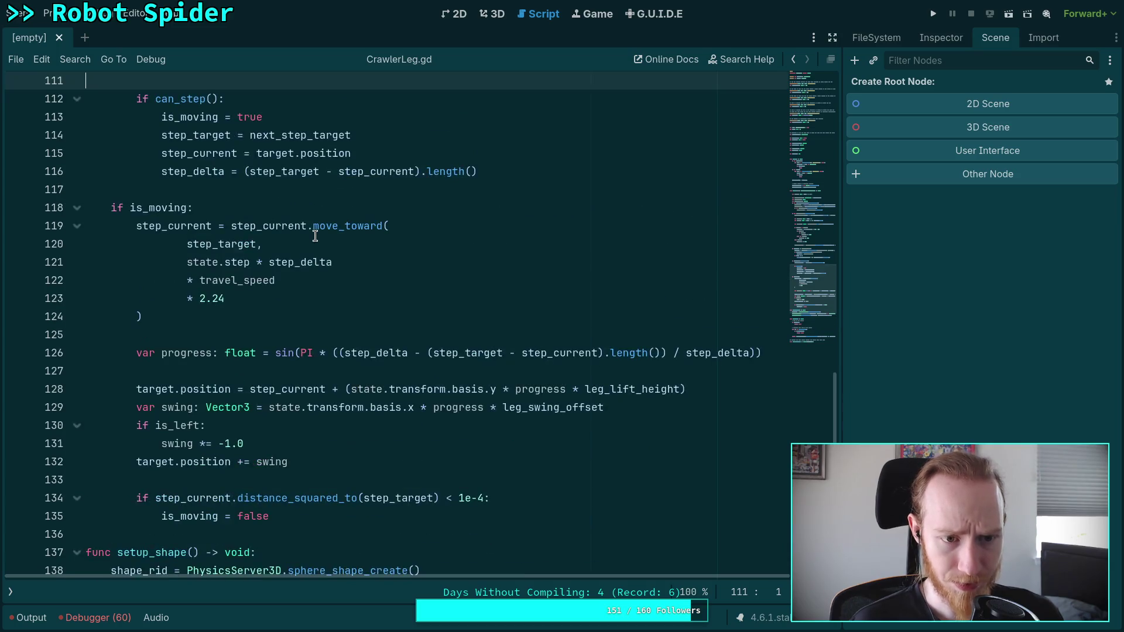
double_click(255, 283)
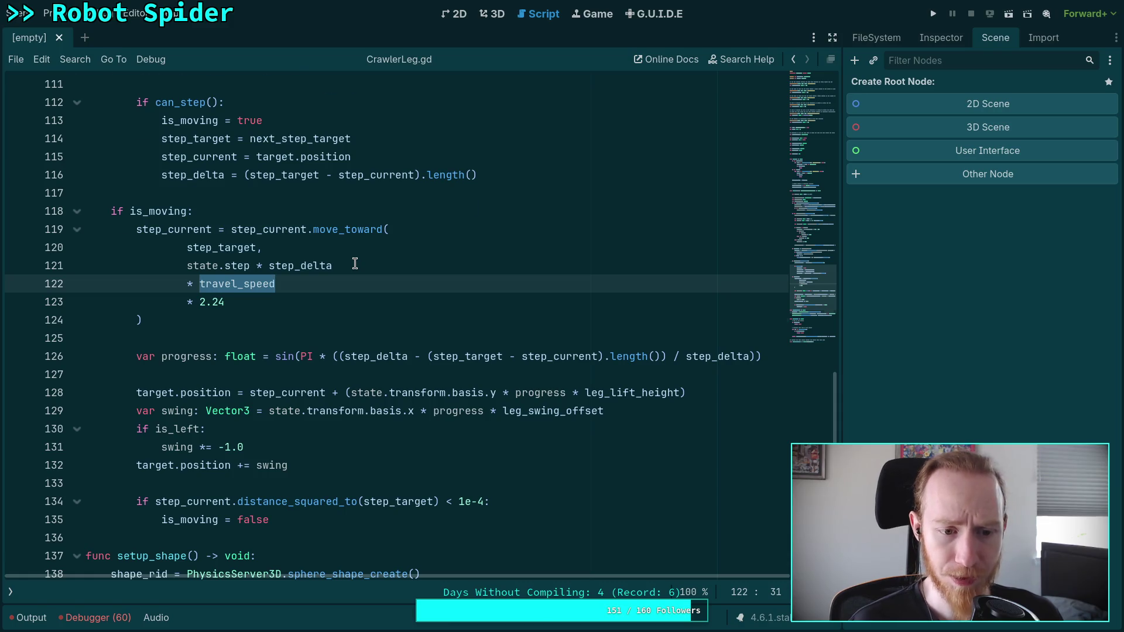
scroll(354, 263, "up", 15)
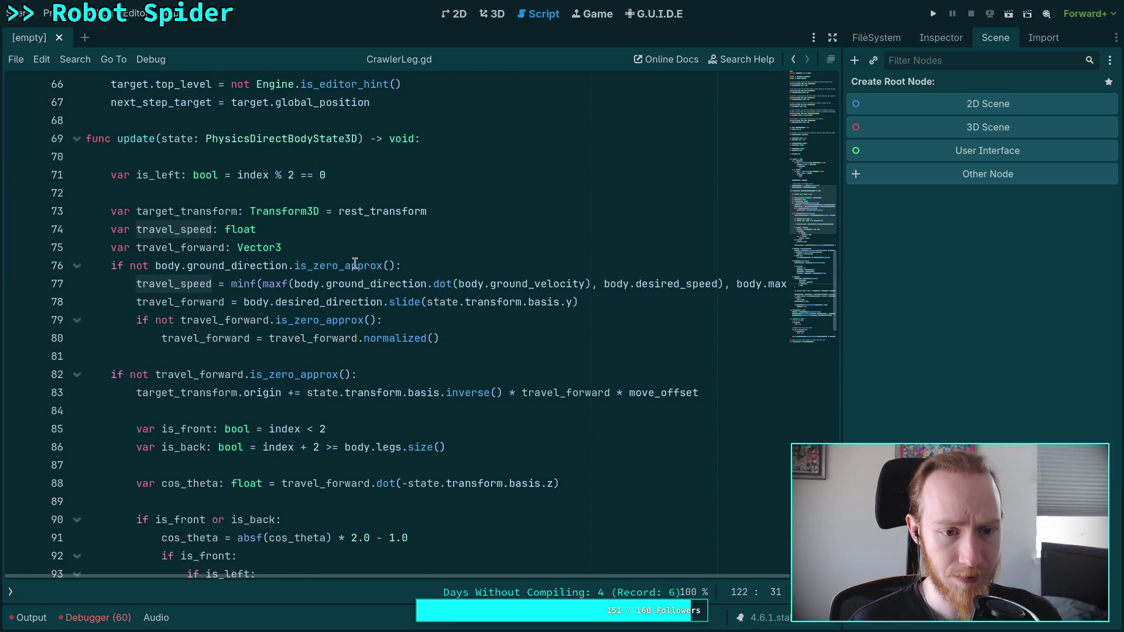
left_click(503, 333)
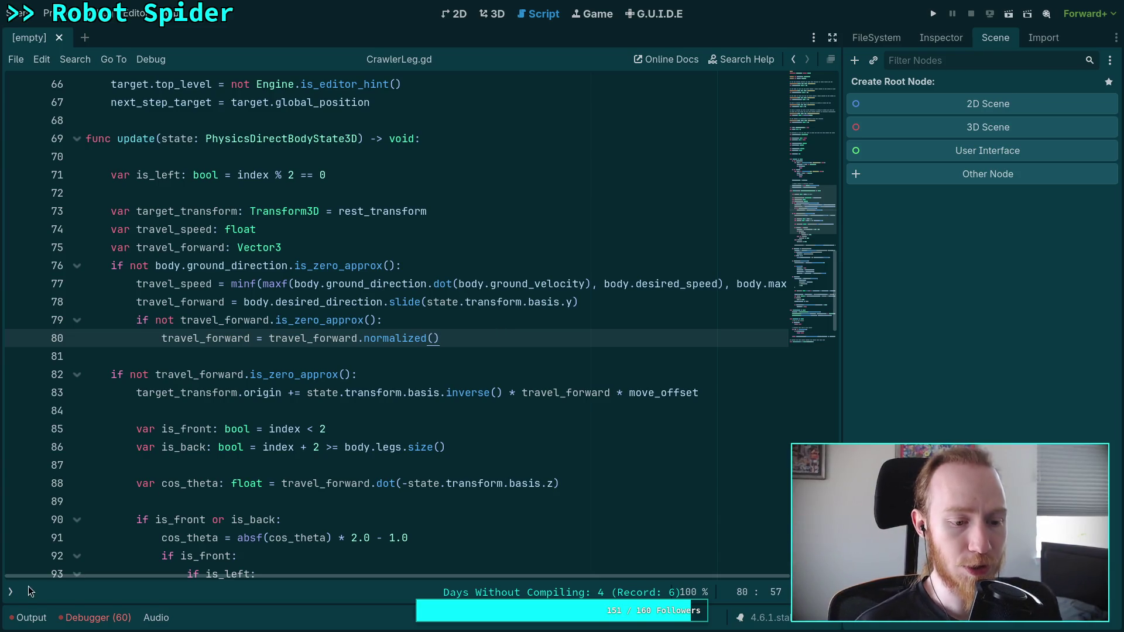
left_click(10, 592)
left_click(87, 103)
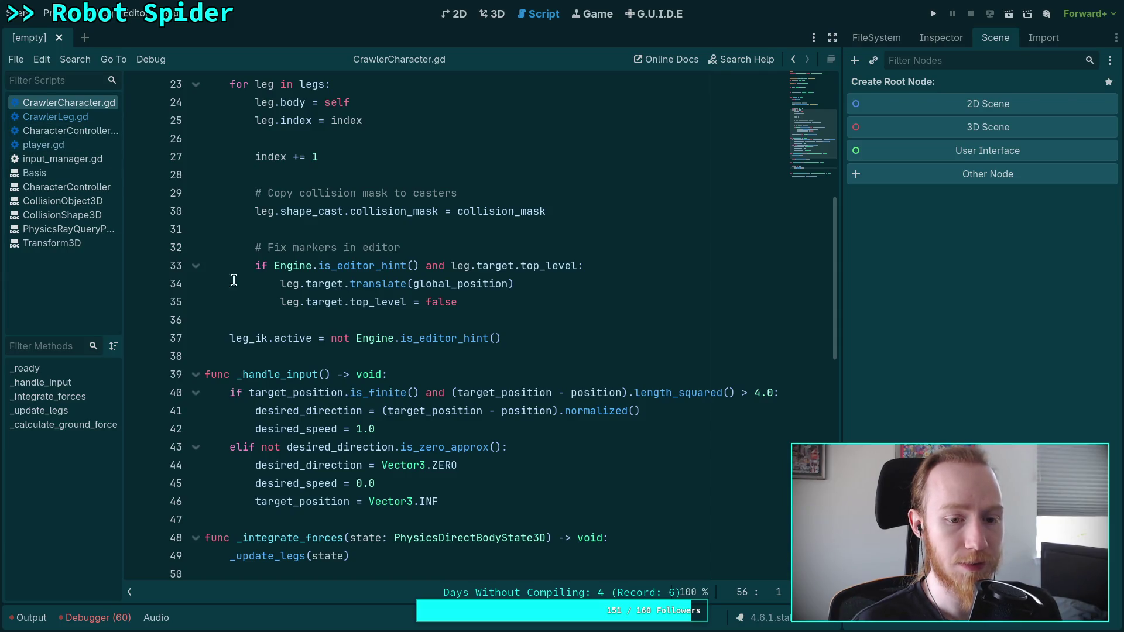
After line 61, add 'ground_direction = state.linear_velocity' using autocomplete
scroll(398, 351, "down", 6)
left_click(601, 447)
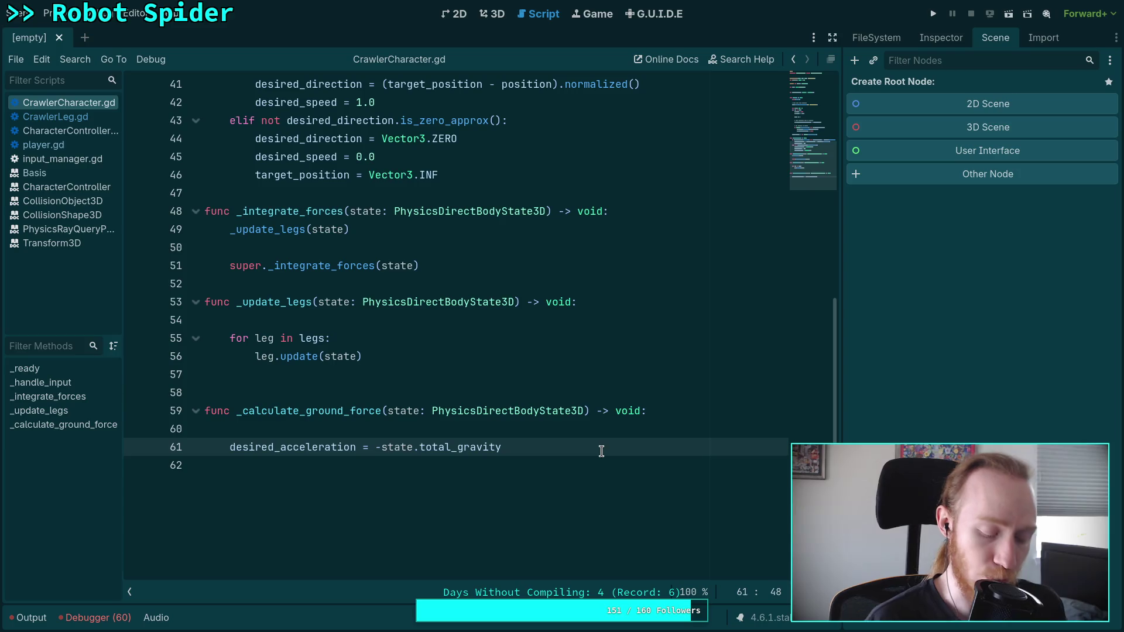
key("Return")
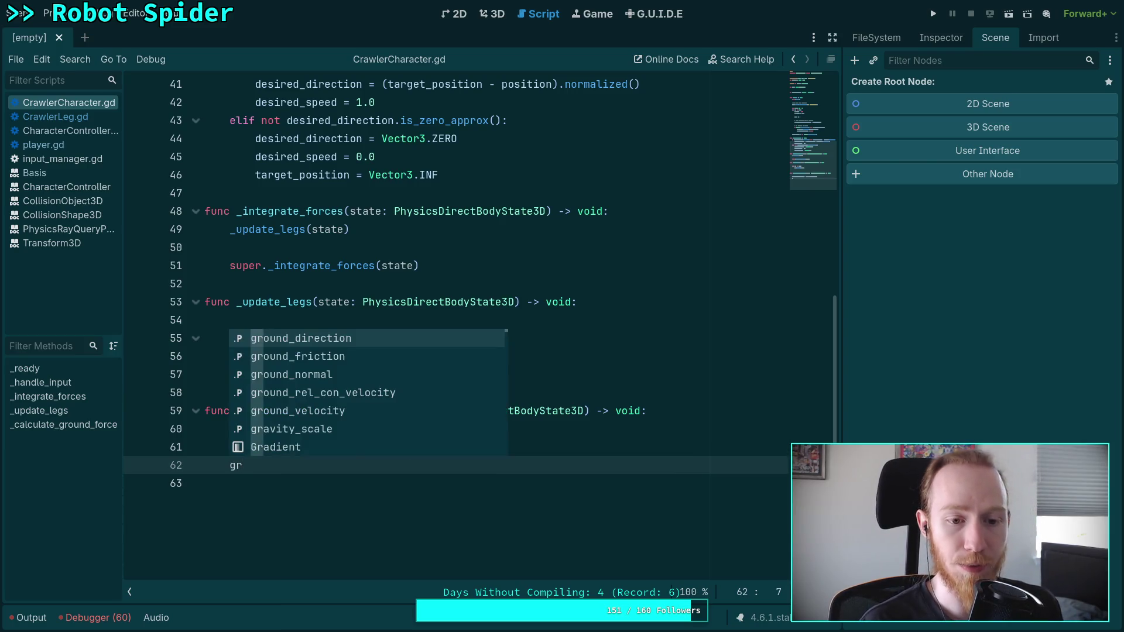
key("Return")
type("state")
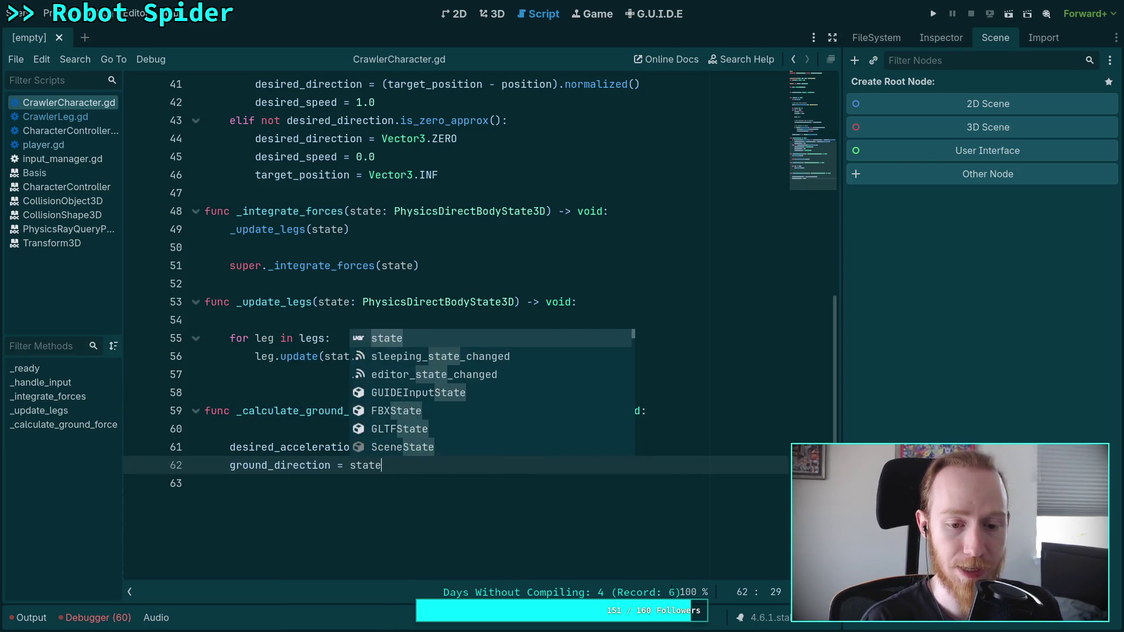
type(".li")
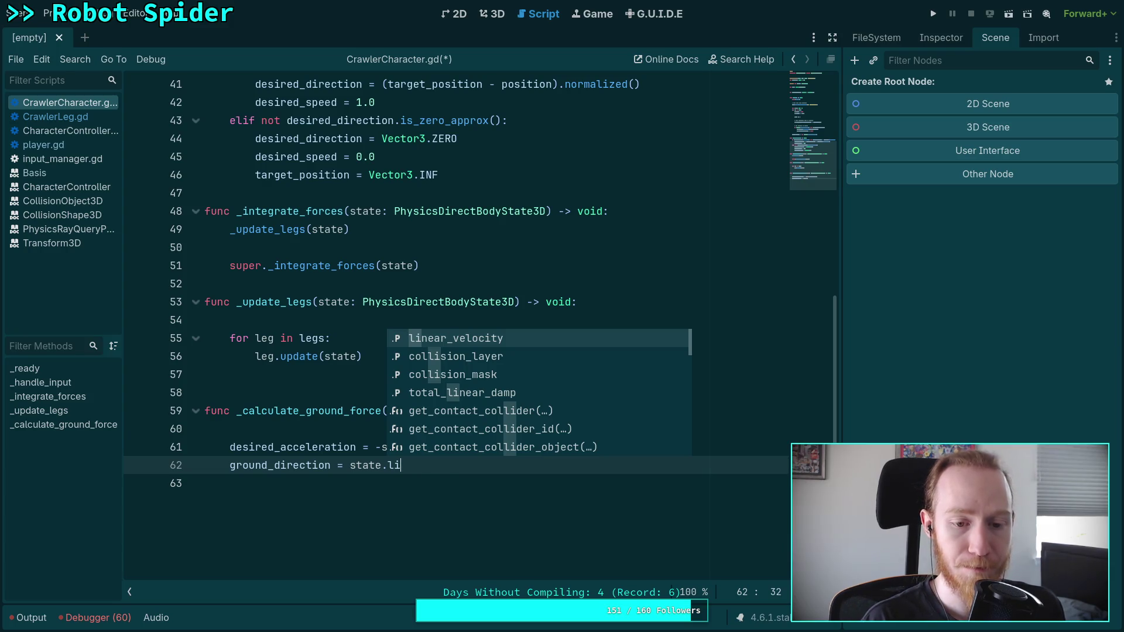
key("Return")
Check the ground fields in CharacterController.gd, then return to CrawlerCharacter.gd
left_click(65, 131)
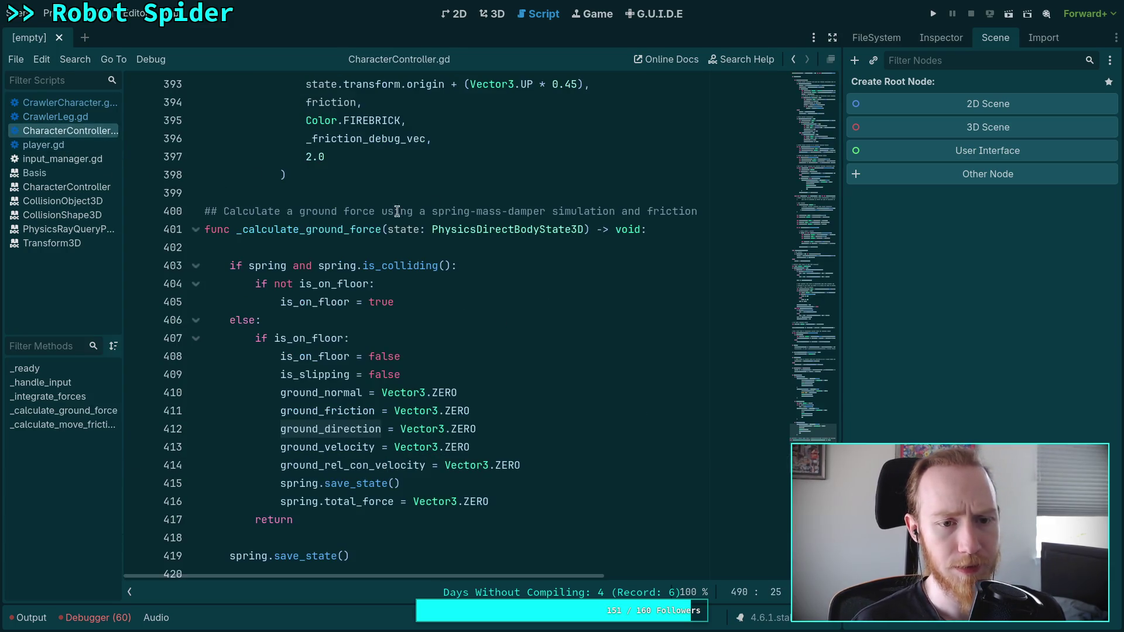
scroll(582, 324, "down", 1)
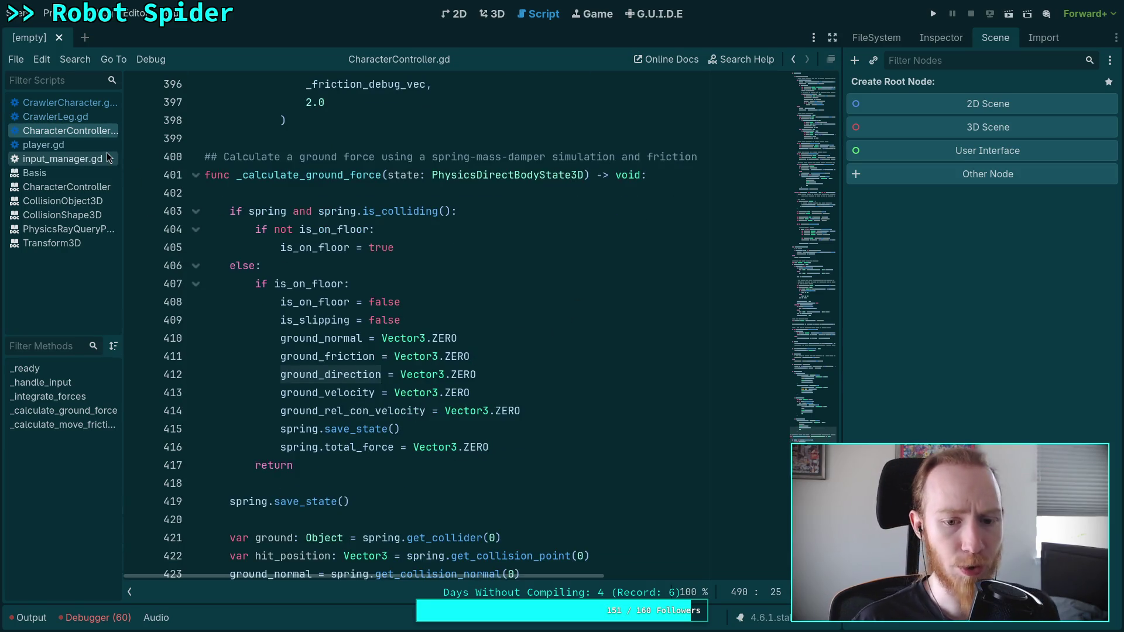
left_click(52, 103)
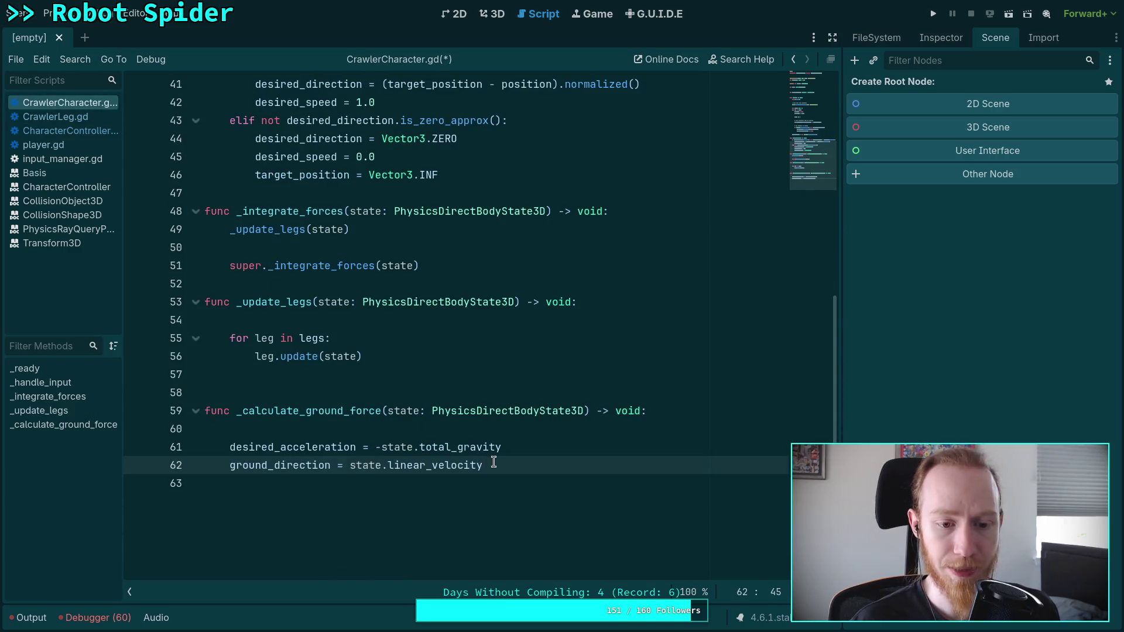
Rename the variable to ground_rel_con_velocity and add a ground_velocity line assigned from it
left_click_drag(275, 464, 331, 465)
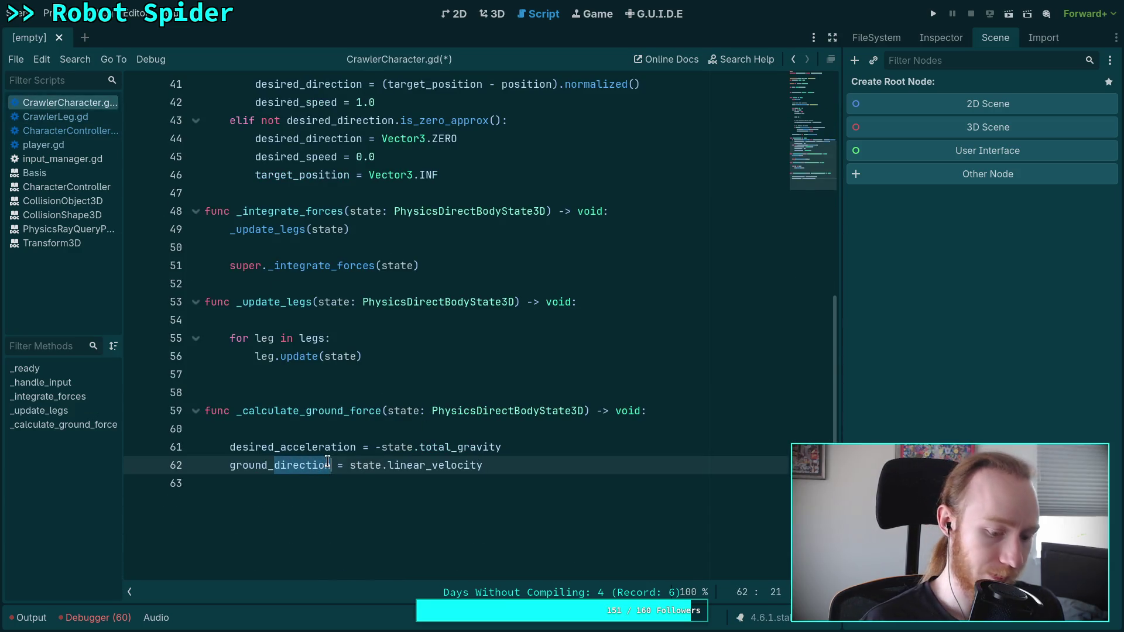
type("rel")
key("Return")
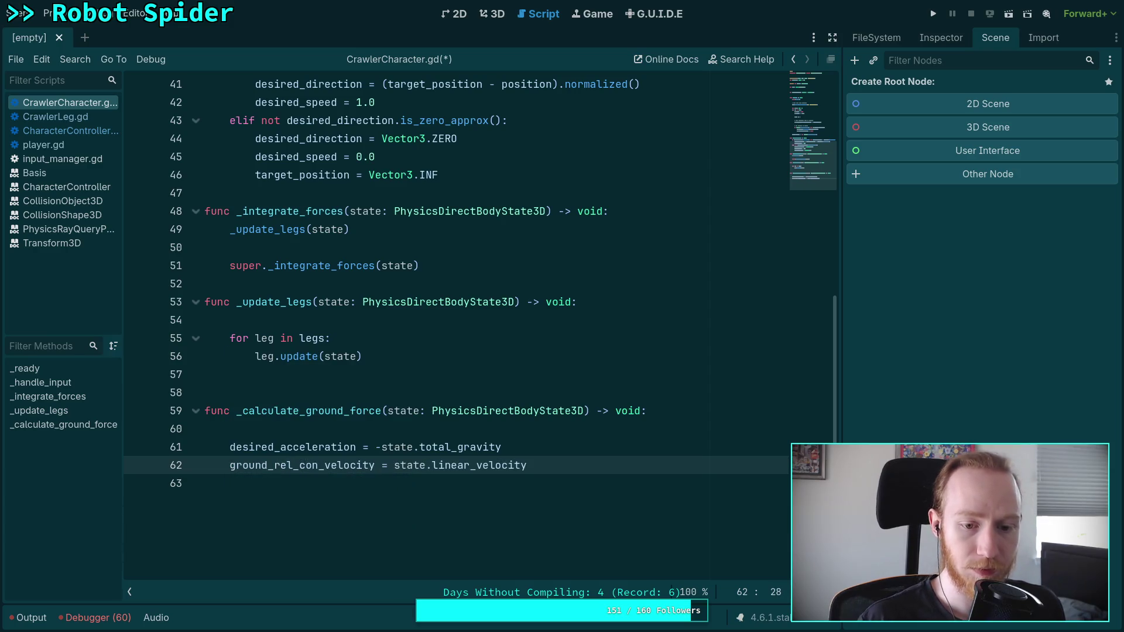
left_click(598, 459)
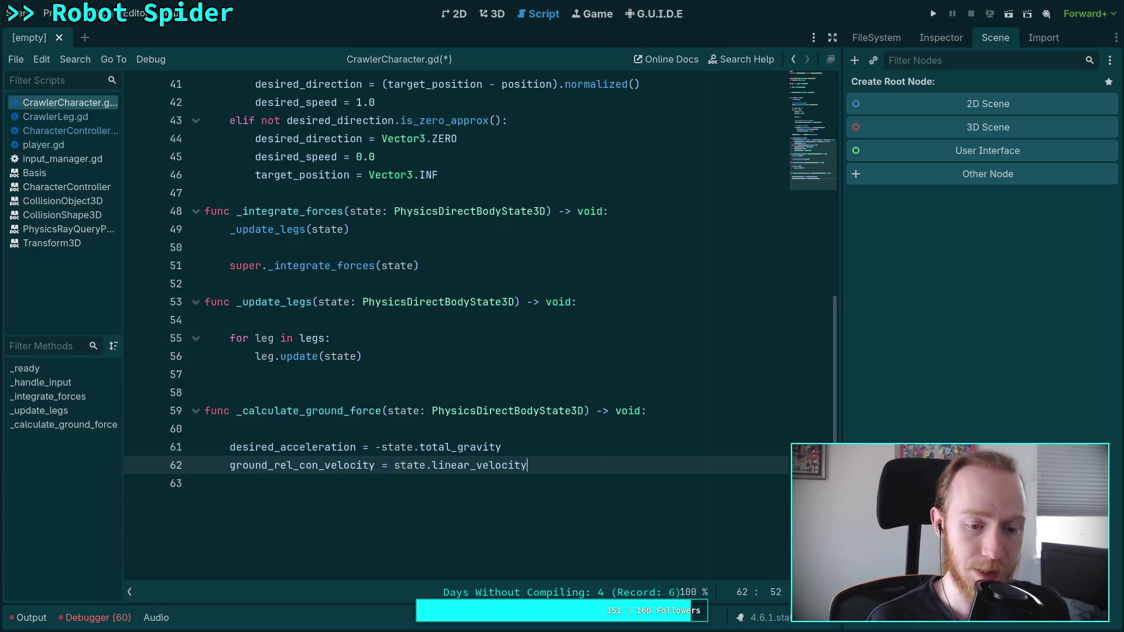
key("Return")
type("ground_")
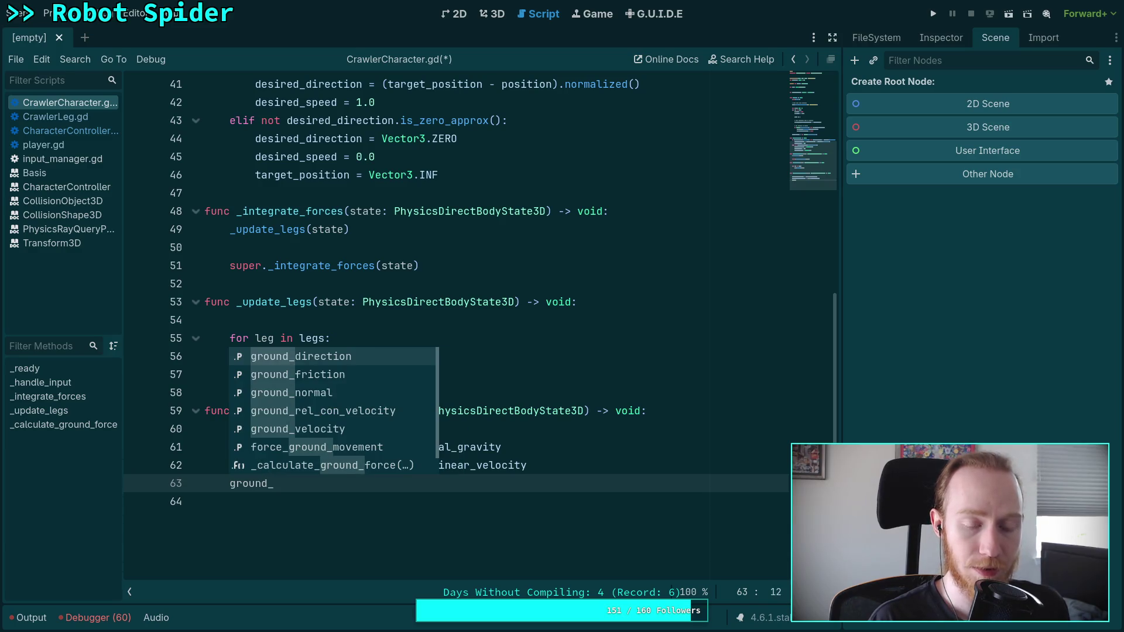
key("Down")
key("Down")
key("Down")
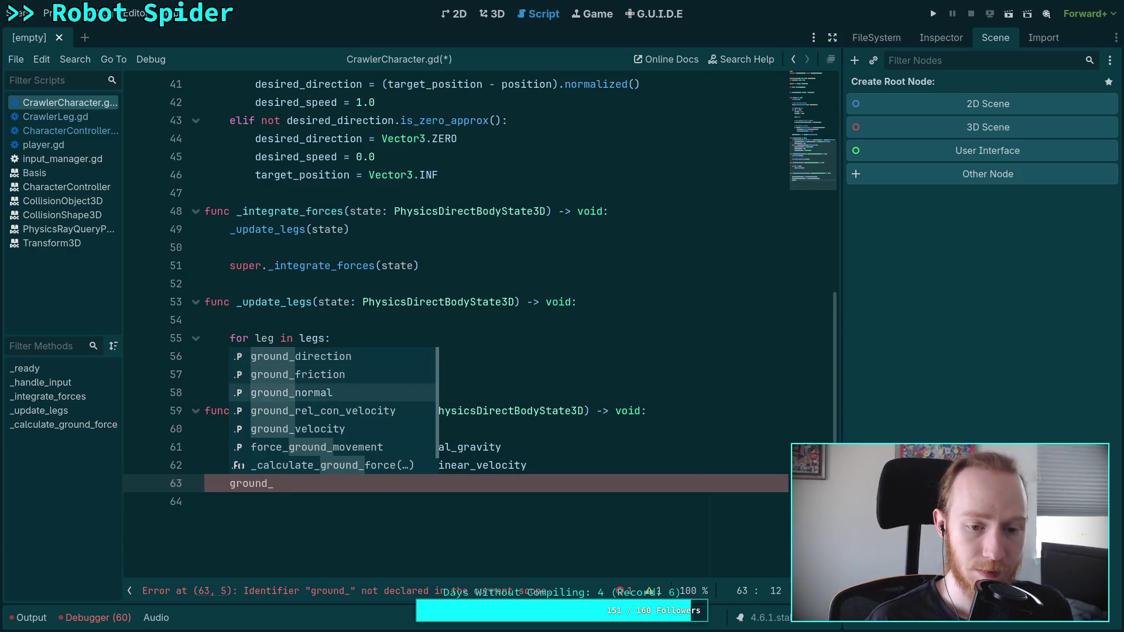
key("Return")
type("grou")
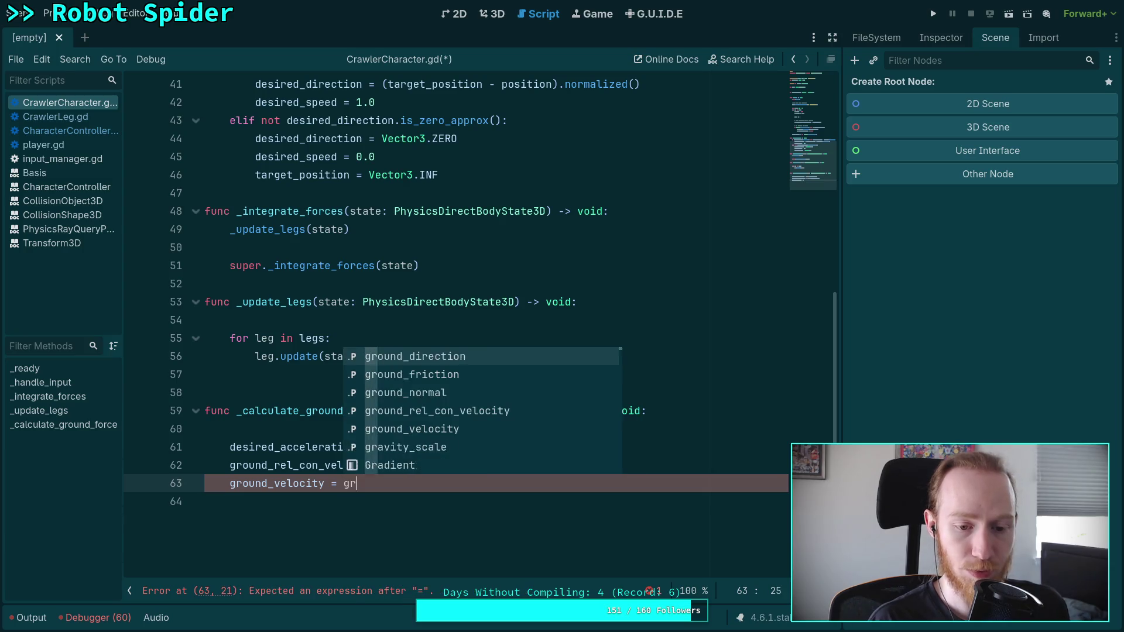
key("Down")
key("Down")
key("Down")
key("Return")
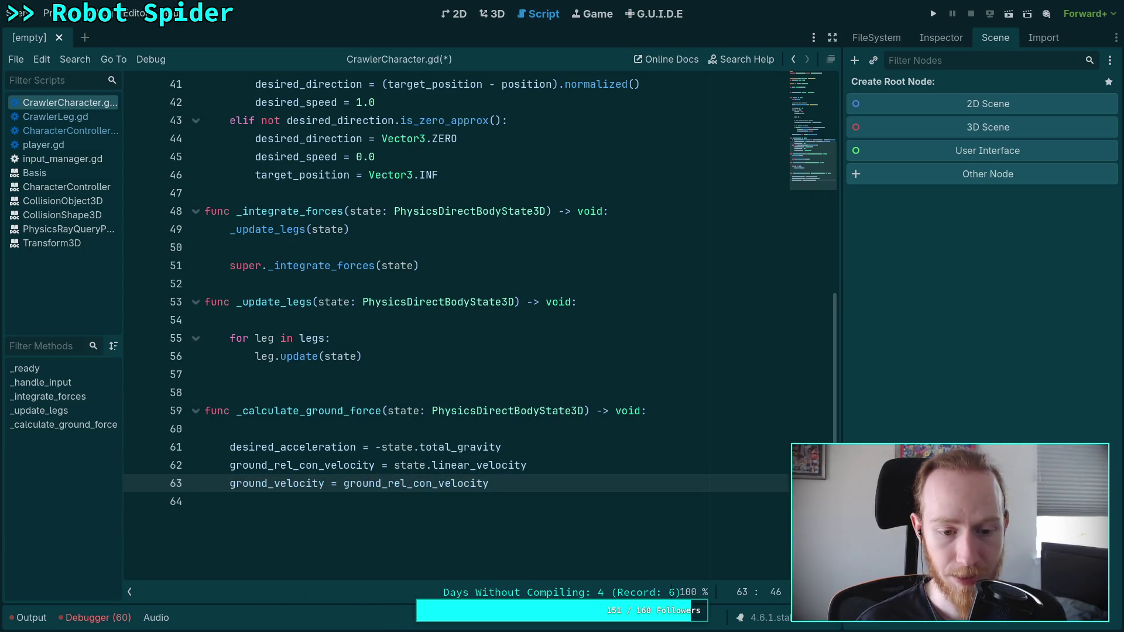
Slide ground_velocity along state.transform.basis.y and remove the extra empty lines
key("Return")
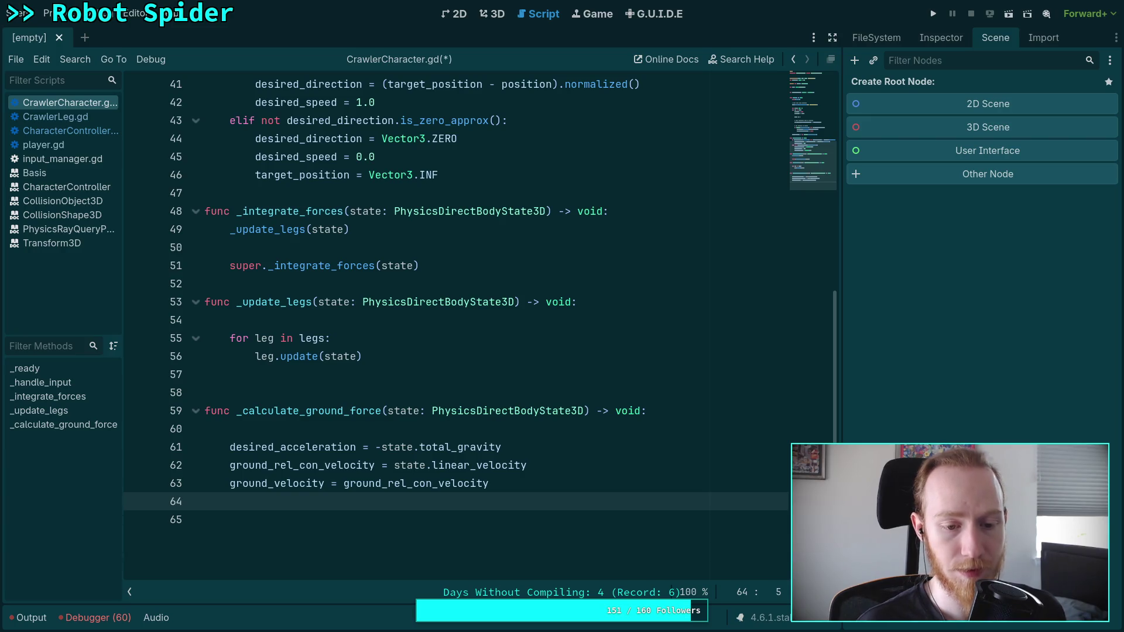
left_click(571, 476)
type(".")
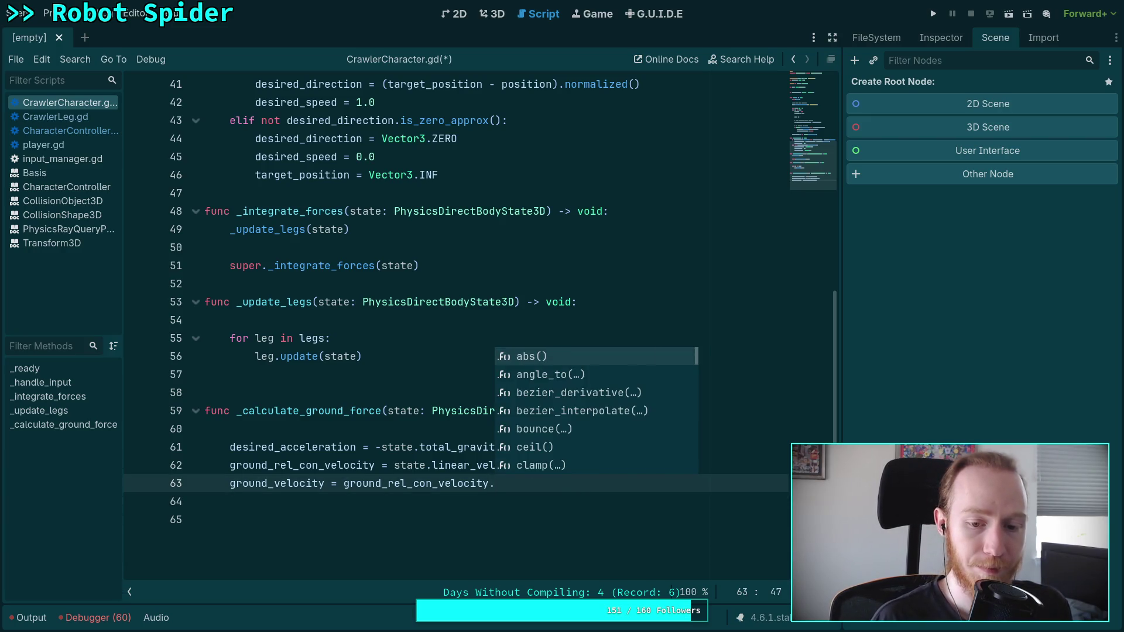
type("slide")
key("Return")
type("tate.transform.basis.")
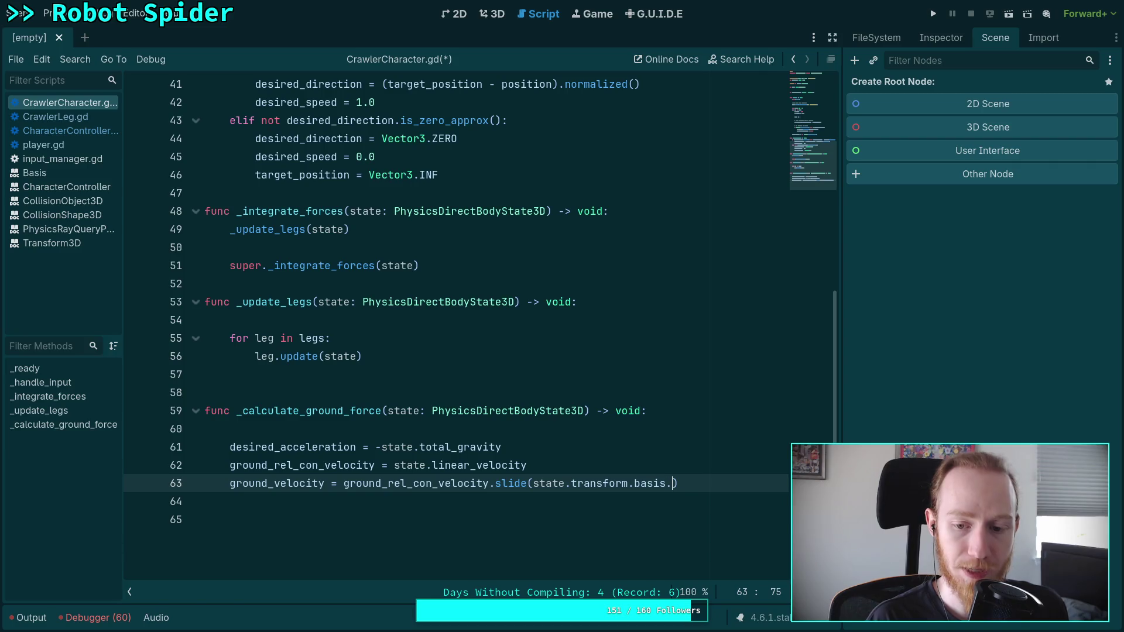
type("y)")
key("Return")
key("Down")
key("BackSpace")
key("BackSpace")
key("BackSpace")
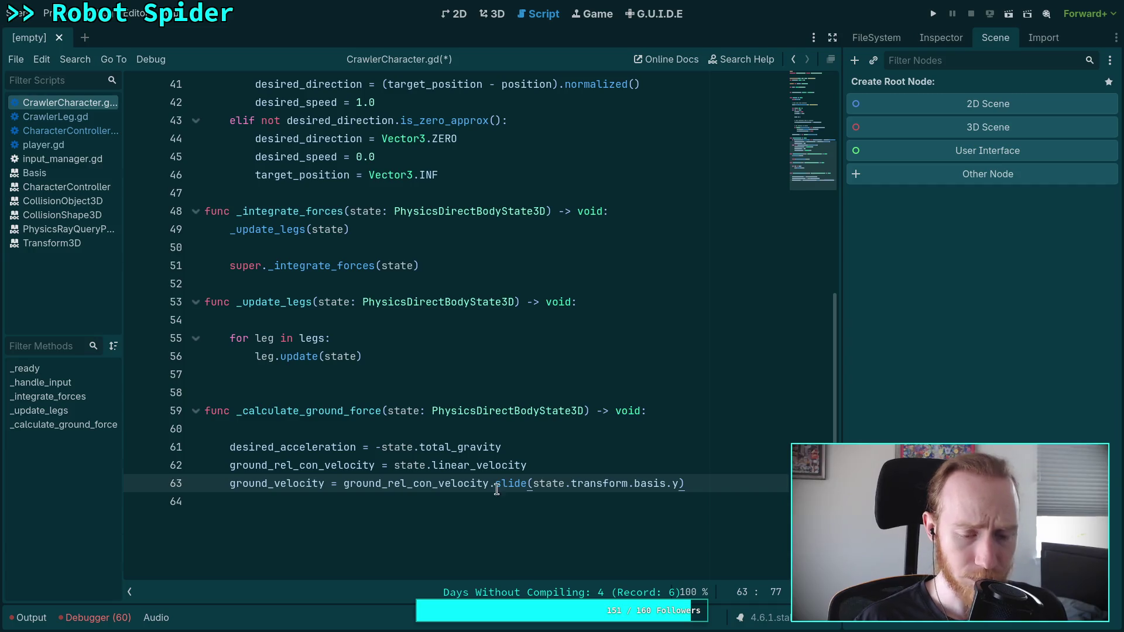
Define ground_normal = Vector3.UP and slide ground_velocity by ground_normal instead of the basis
left_click(556, 444)
key("Return")
key("Return")
type("ground_normal = ")
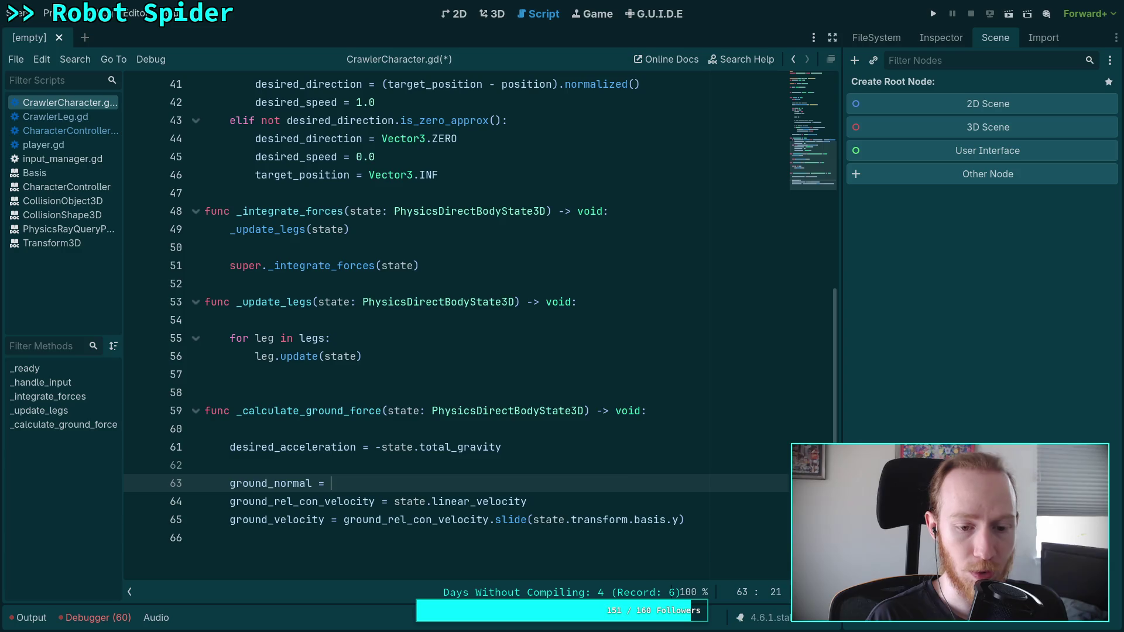
type("state.tr")
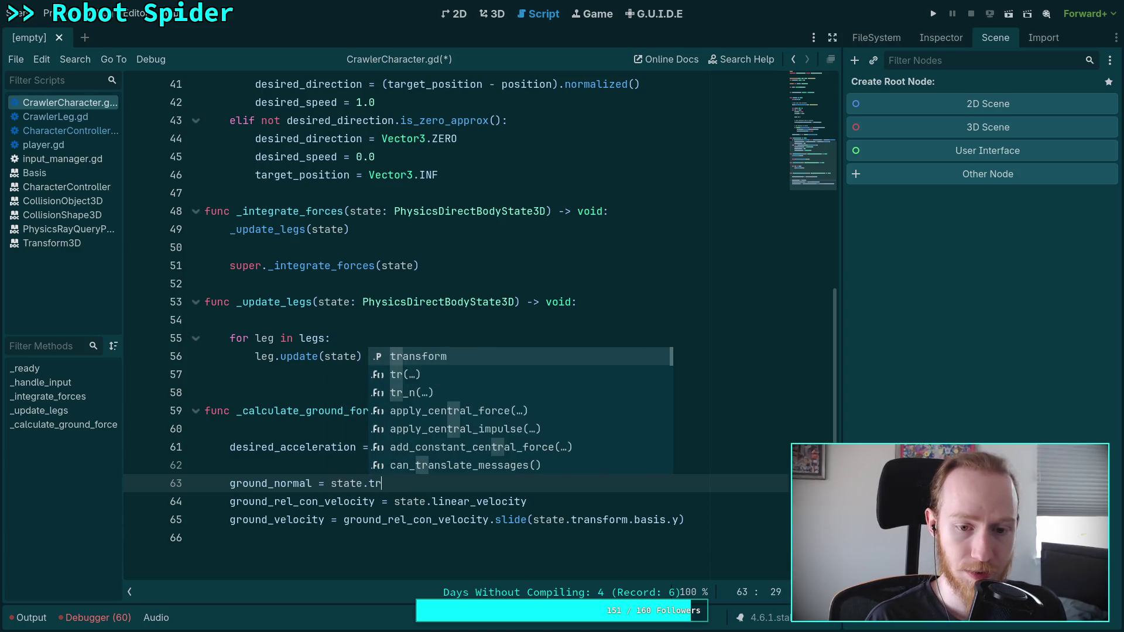
key("Return")
type(".b")
key("BackSpace")
key("BackSpace")
key("BackSpace")
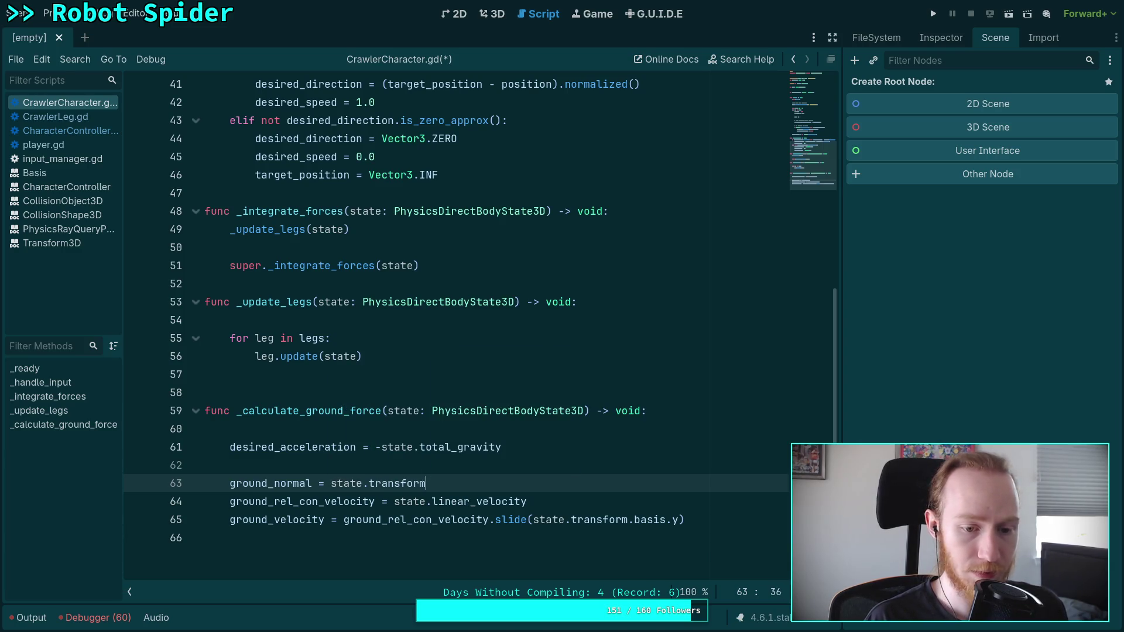
type("Vecto")
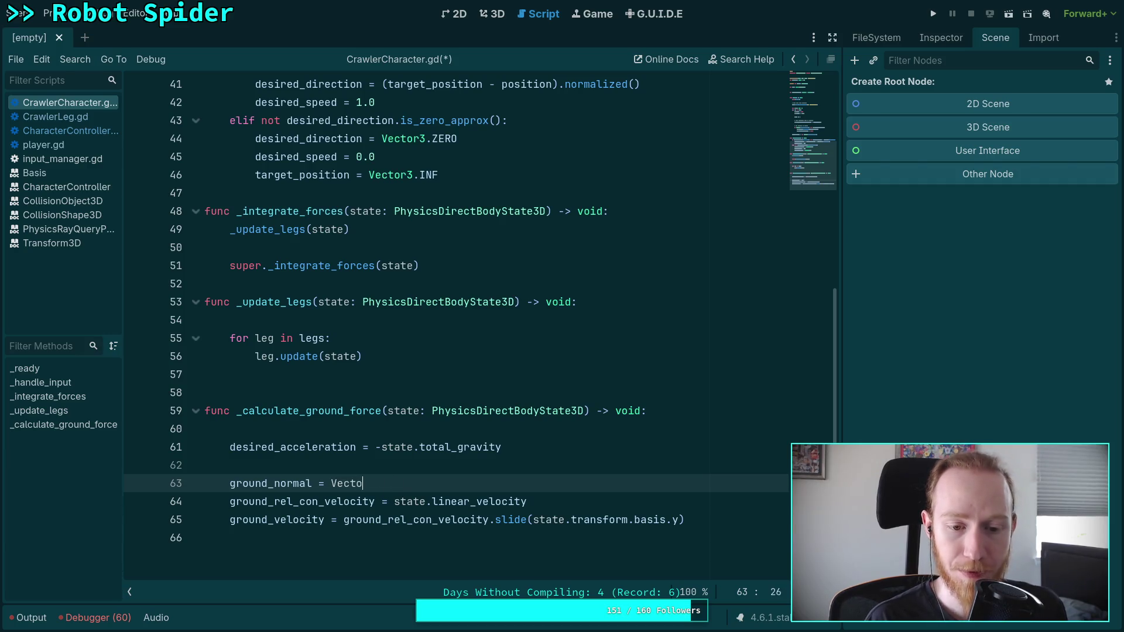
type("r3.IP")
key("BackSpace")
type("UP")
scroll(616, 430, "down", 1)
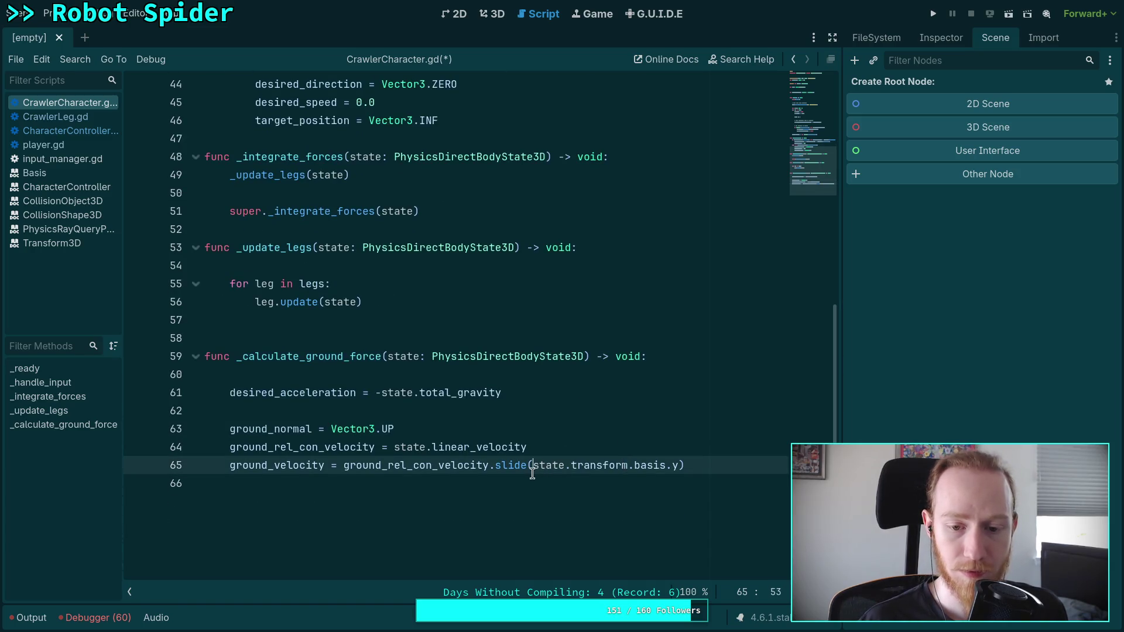
left_click_drag(533, 473, 694, 469)
type("ground_n")
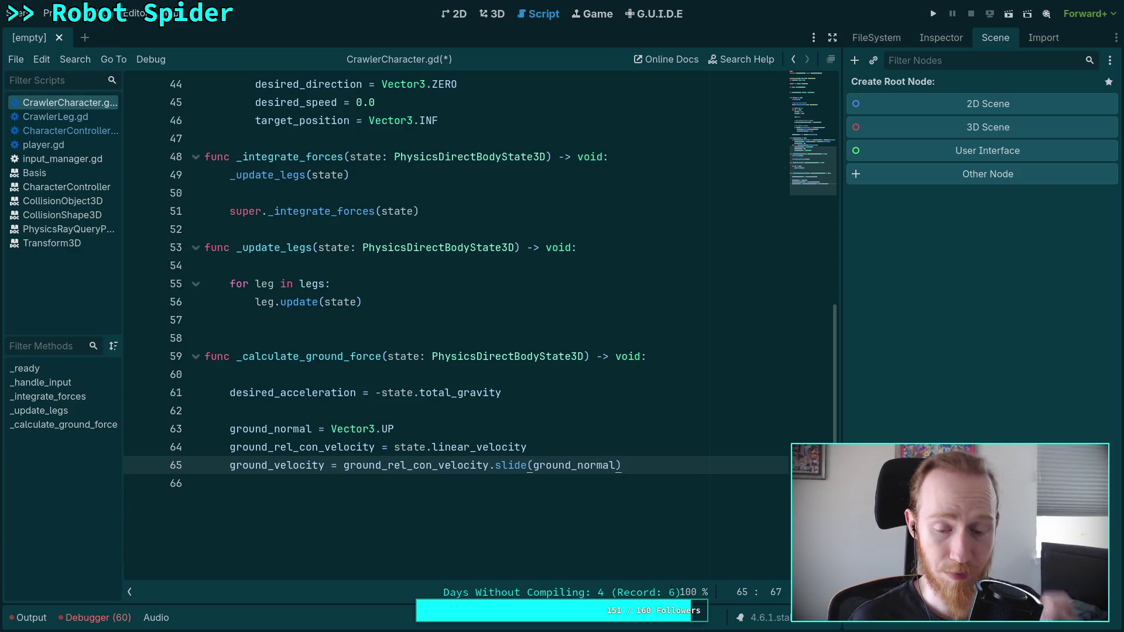
Add an if condition checking ground_velocity.is_zero_approx() below the ground velocity line
left_click(205, 483)
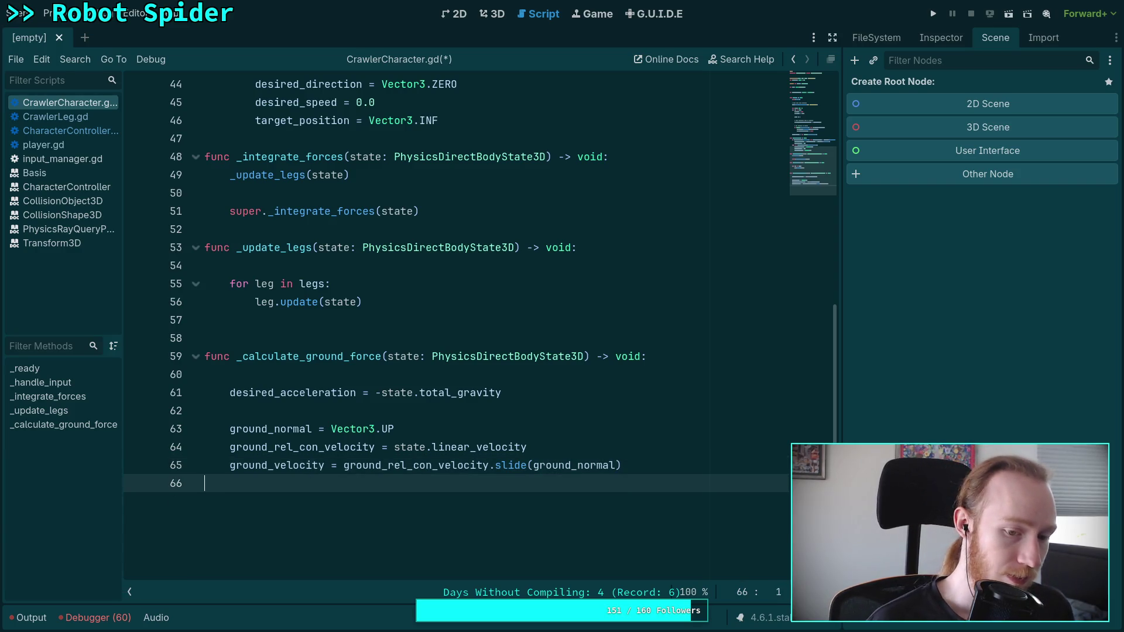
key("Return")
type("if")
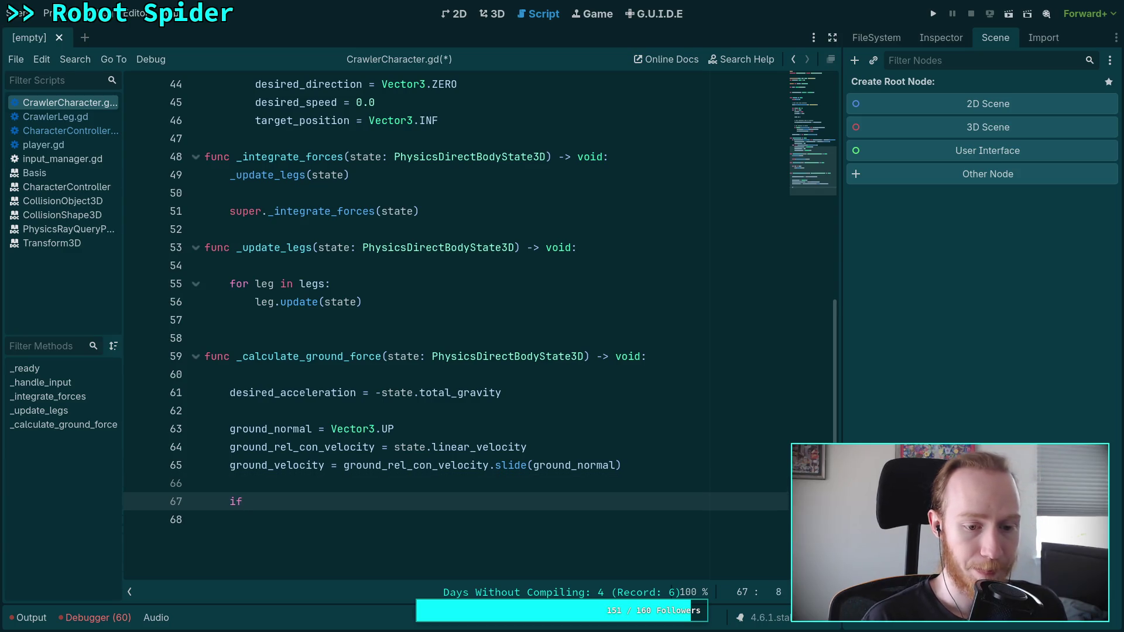
key("Down")
key("Down")
key("Down")
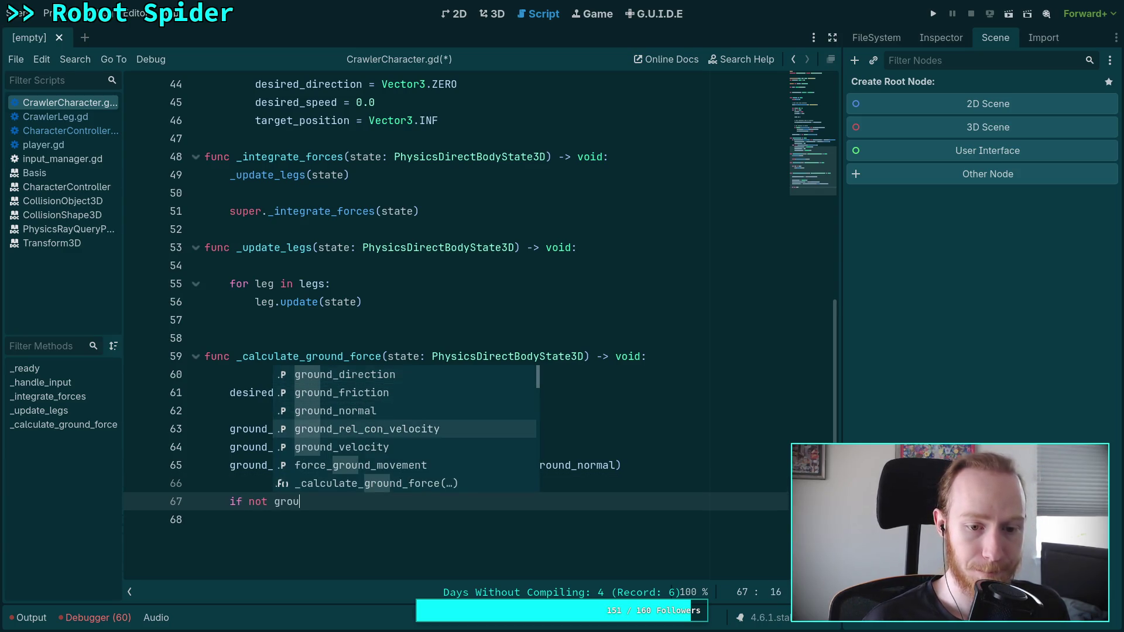
key("Return")
type(".is")
key("Down")
key("Down")
key("Down")
key("Return")
type(":")
key("Return")
Assign ground_direction the normalized ground_velocity, else Vector3.ZERO, save, and test-run the game
type("ground_")
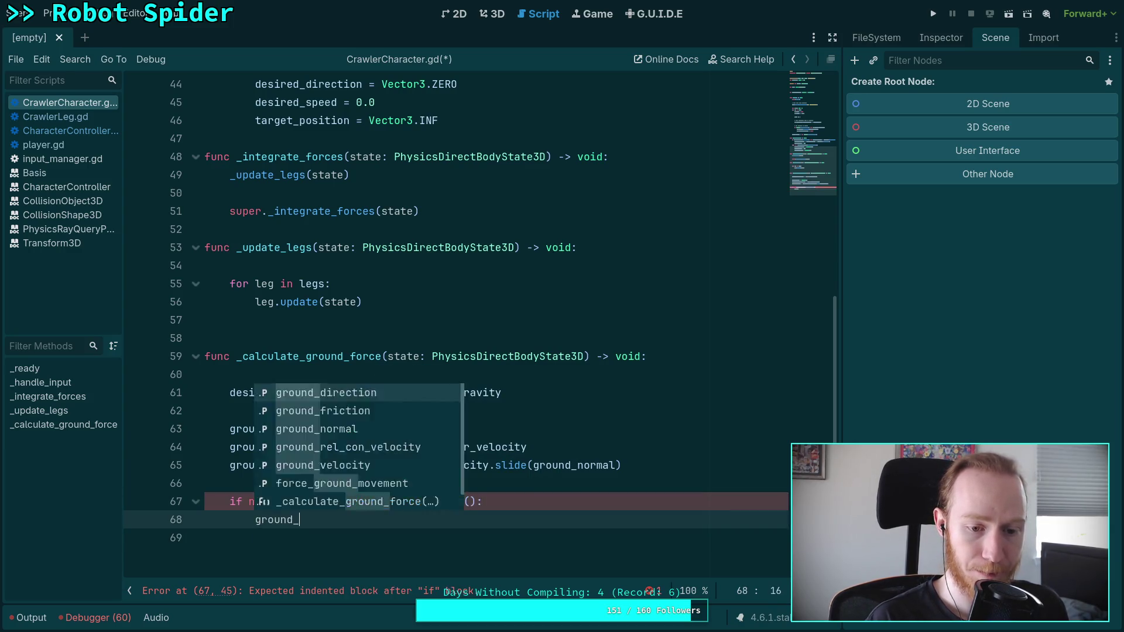
key("Return")
type("grou")
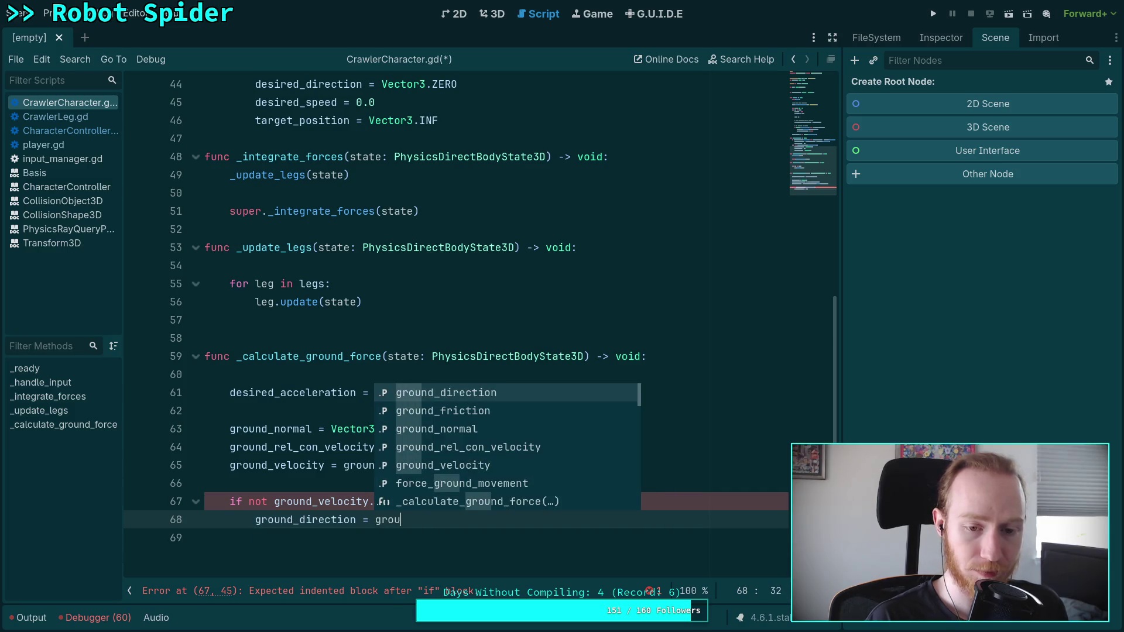
key("Down")
key("Down")
key("Down")
key("Return")
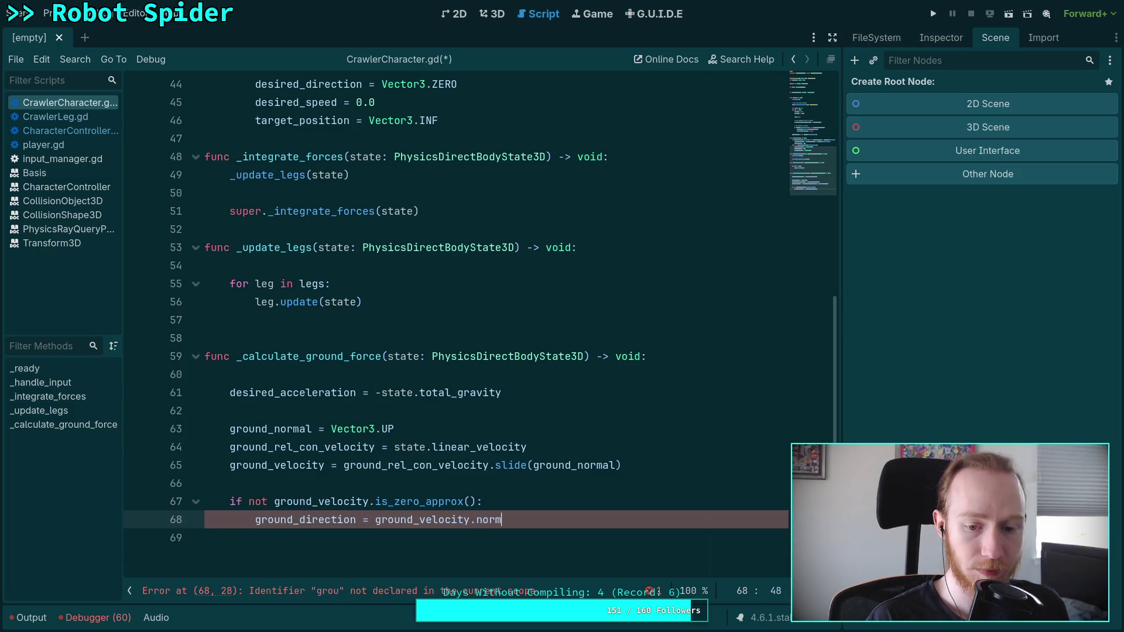
key("Return")
key("Return")
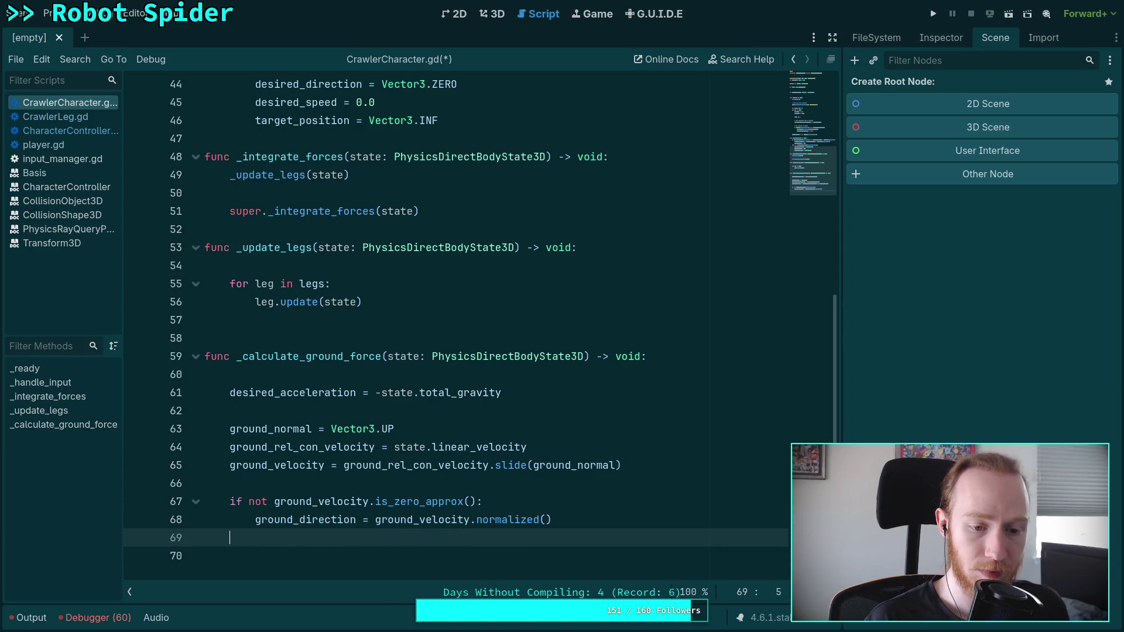
type("else:")
key("Return")
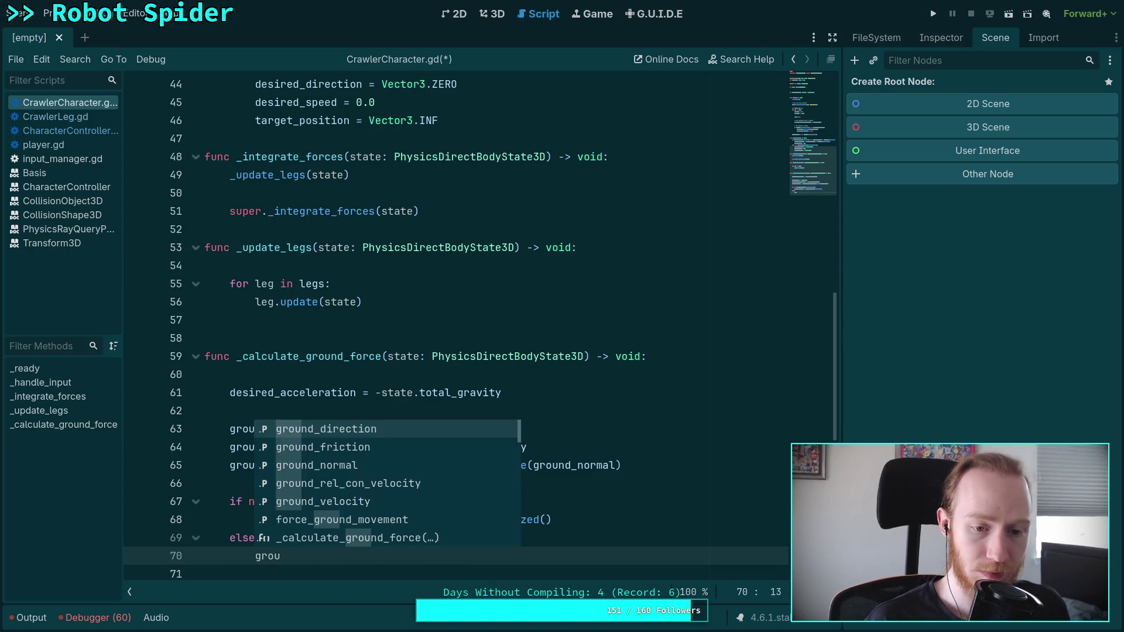
key("Return")
type("Vect")
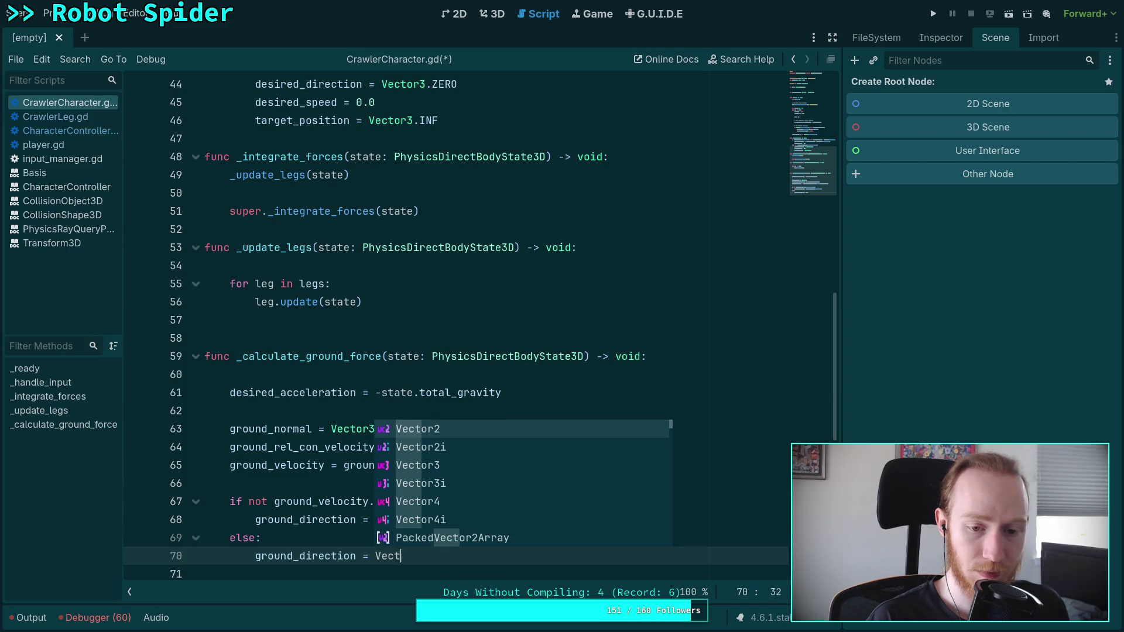
type("or3.ZERO")
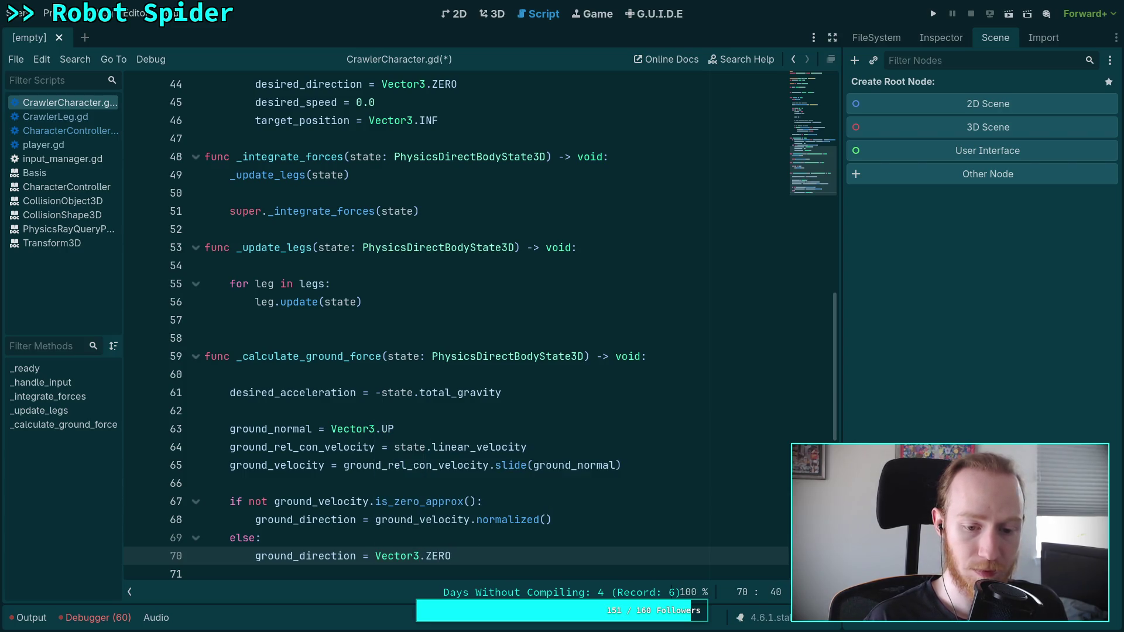
key("ctrl+s")
scroll(647, 396, "down", 1)
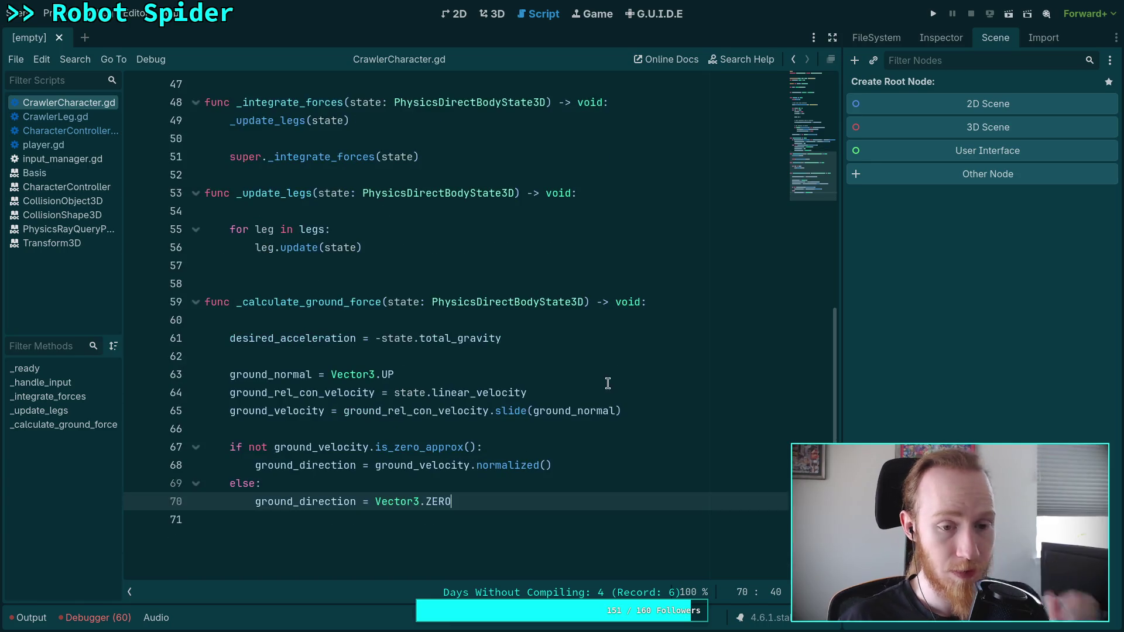
left_click(933, 14)
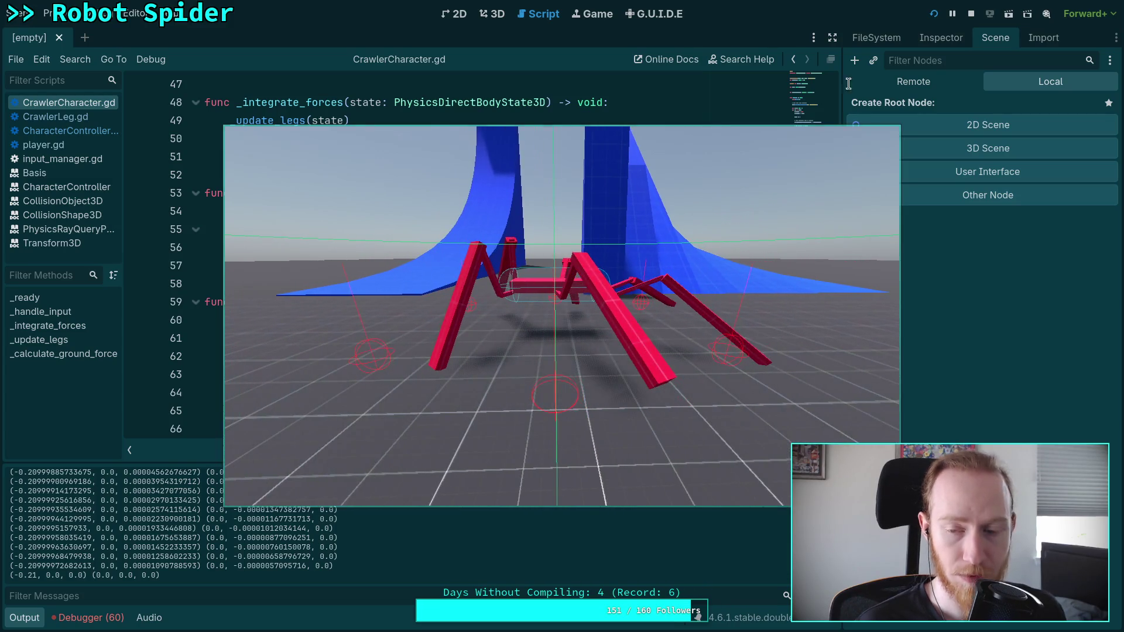
Stop the spider playtest and scroll back down to the new ground_direction if/else block
left_click(973, 15)
scroll(381, 321, "down", 3)
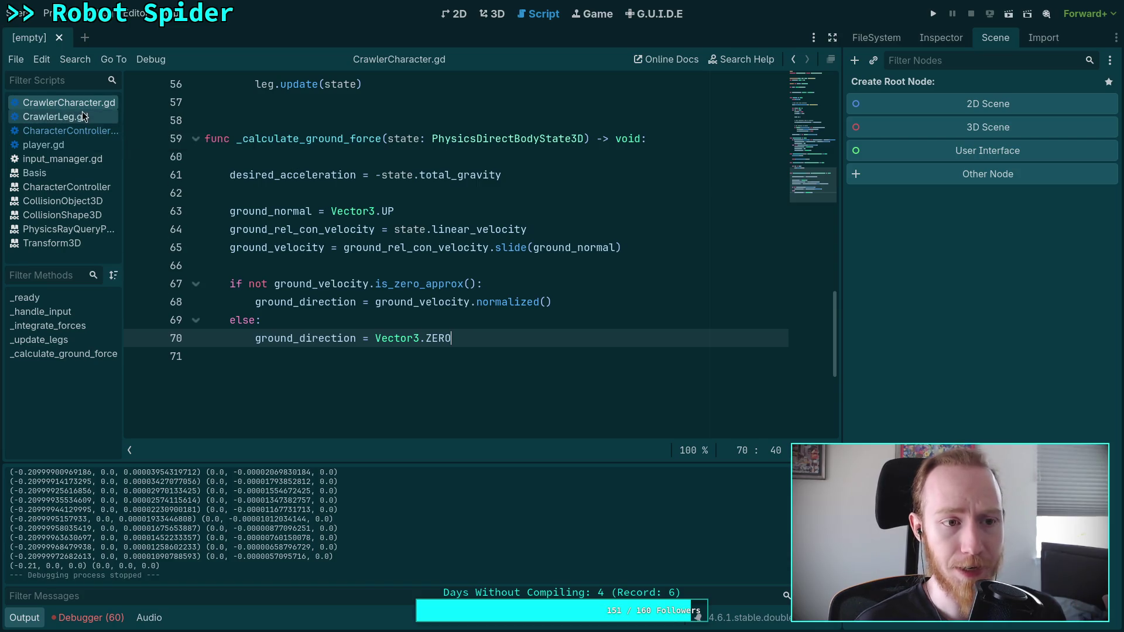
Review CharacterController.gd's ground force code, then bring up CrawlerLeg.gd's leg transform update code
left_click(79, 130)
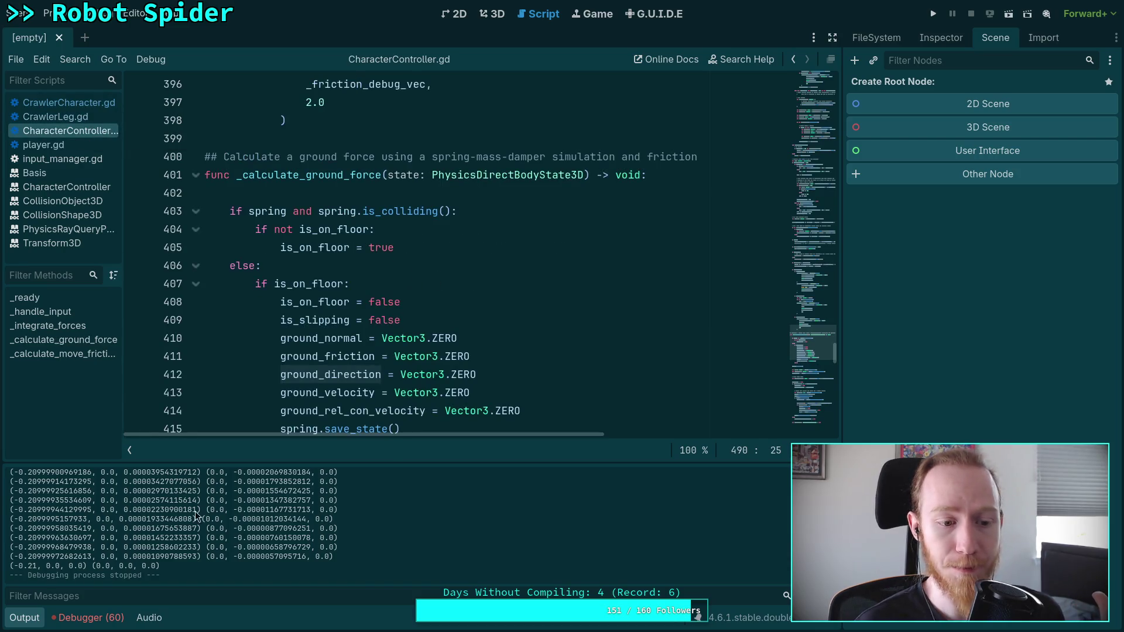
scroll(359, 319, "up", 20)
scroll(359, 318, "up", 14)
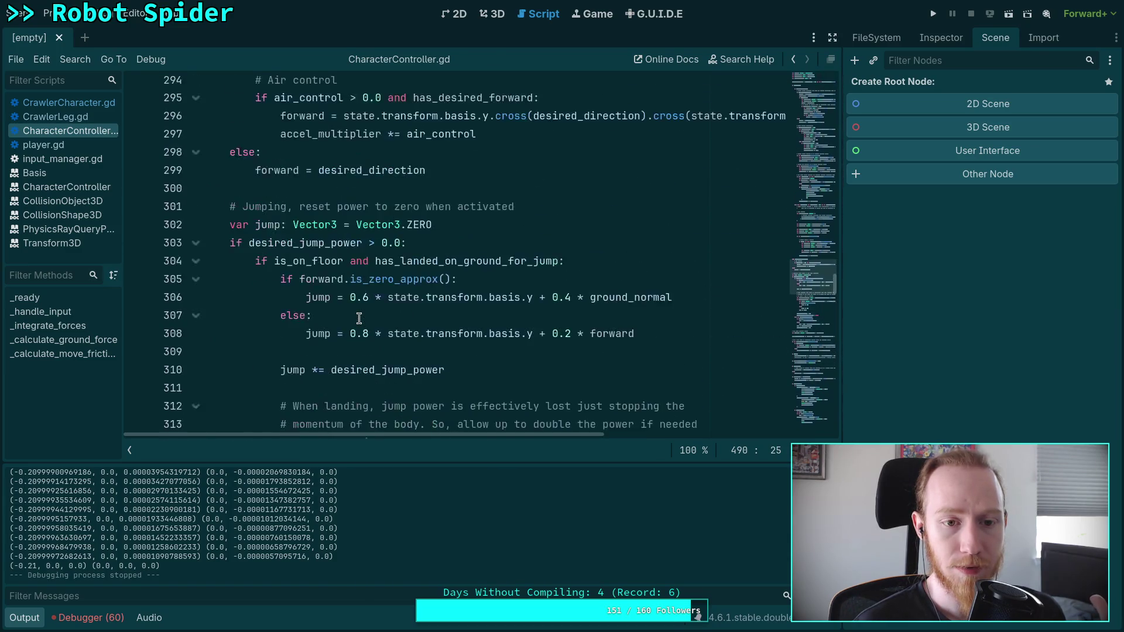
scroll(359, 318, "up", 1)
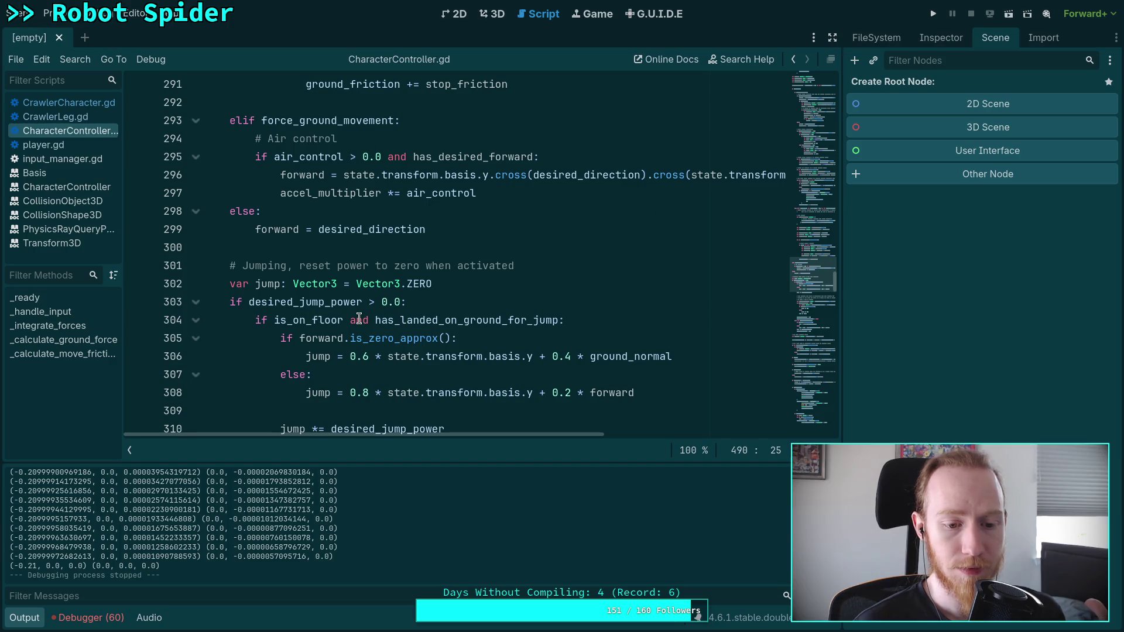
scroll(303, 302, "down", 11)
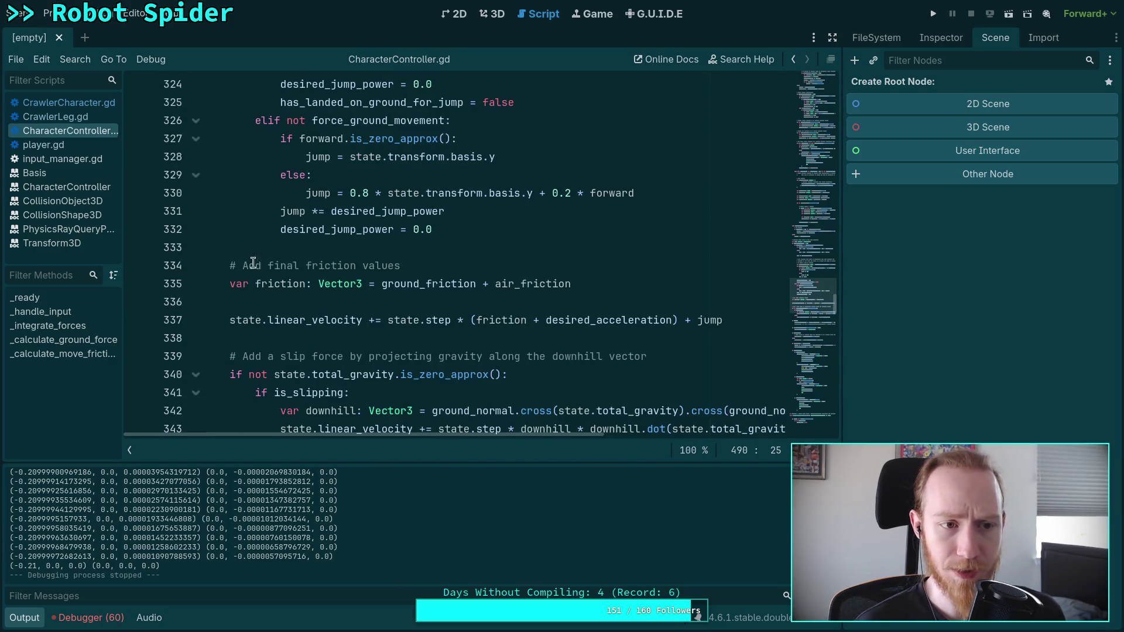
left_click(75, 118)
scroll(443, 256, "down", 12)
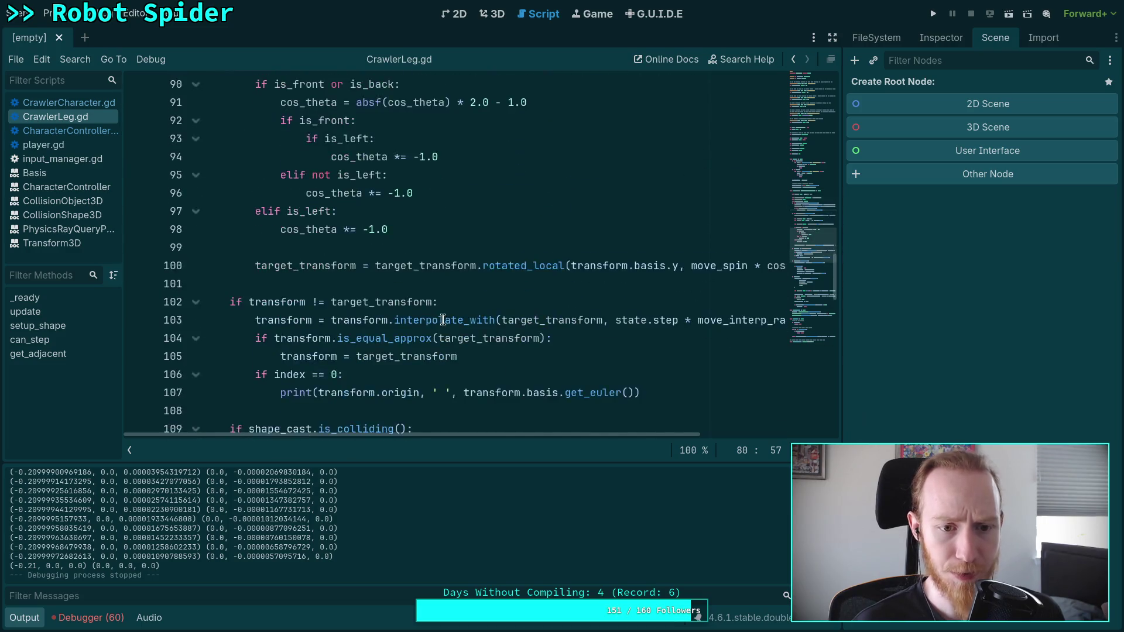
Delete the leg-0 debug print lines in CrawlerLeg.gd and hide the Output panel
mouse_move(682, 234)
left_mouse_down()
mouse_move(565, 230)
mouse_move(459, 193)
left_mouse_up()
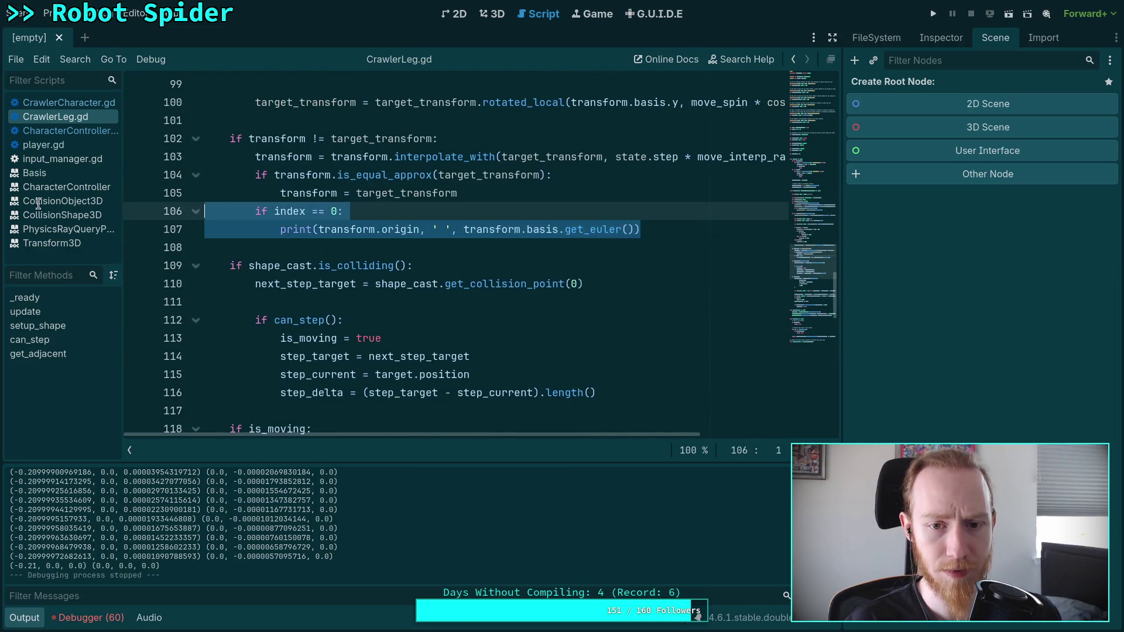
key("BackSpace")
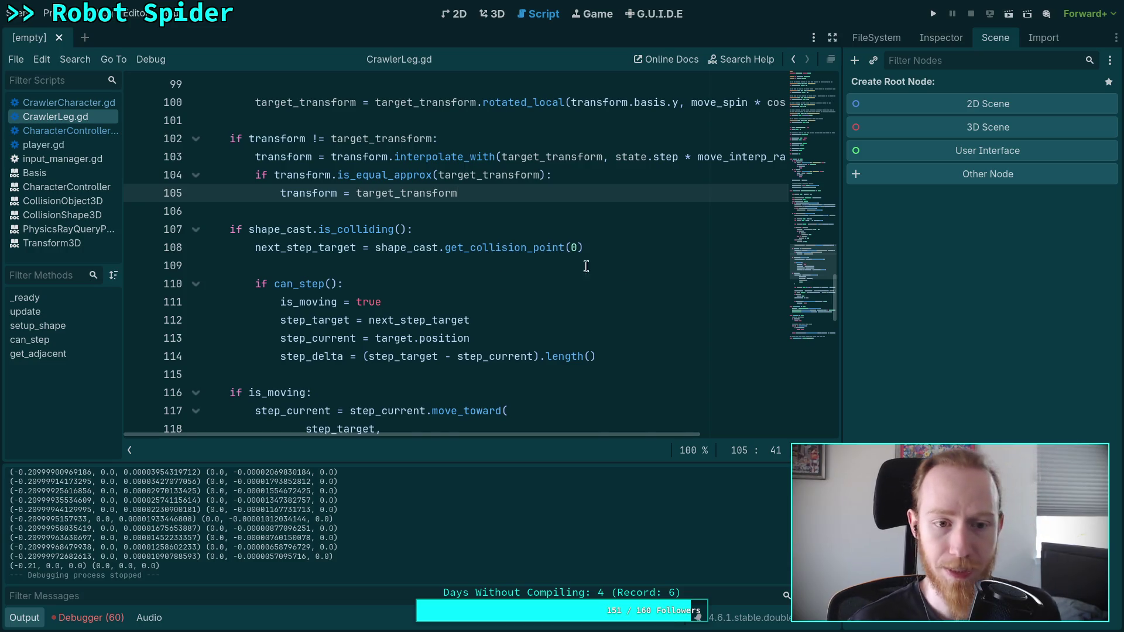
scroll(557, 270, "down", 4)
scroll(637, 284, "up", 6)
left_click(23, 617)
scroll(370, 374, "up", 9)
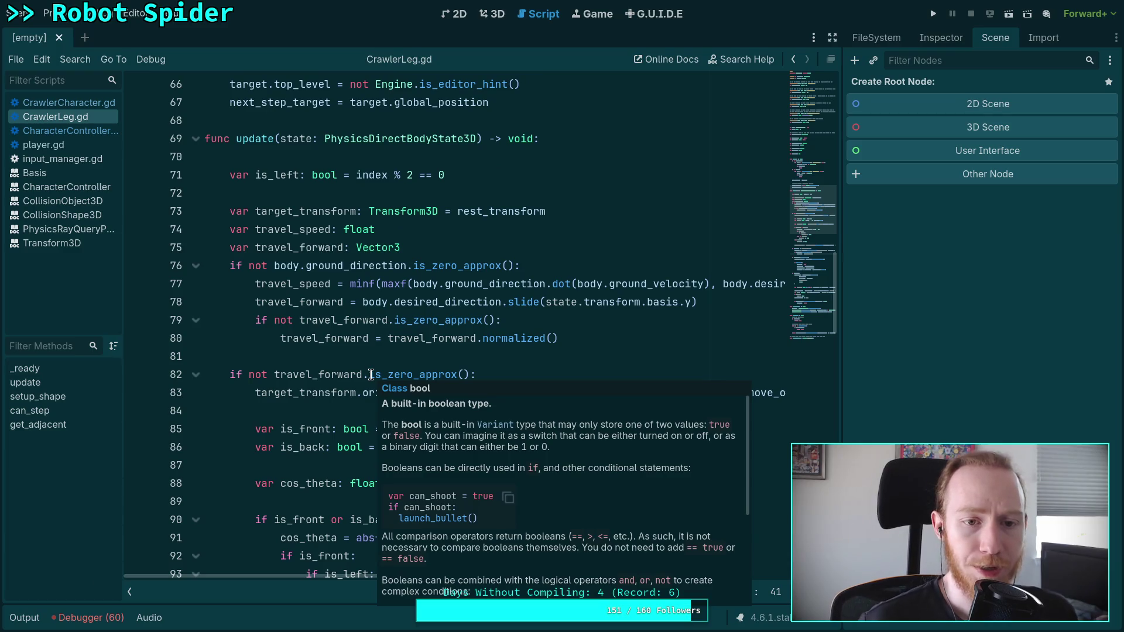
Trace the uses of ground_direction, travel_forward and travel_speed, then run the game to watch the legs
double_click(331, 266)
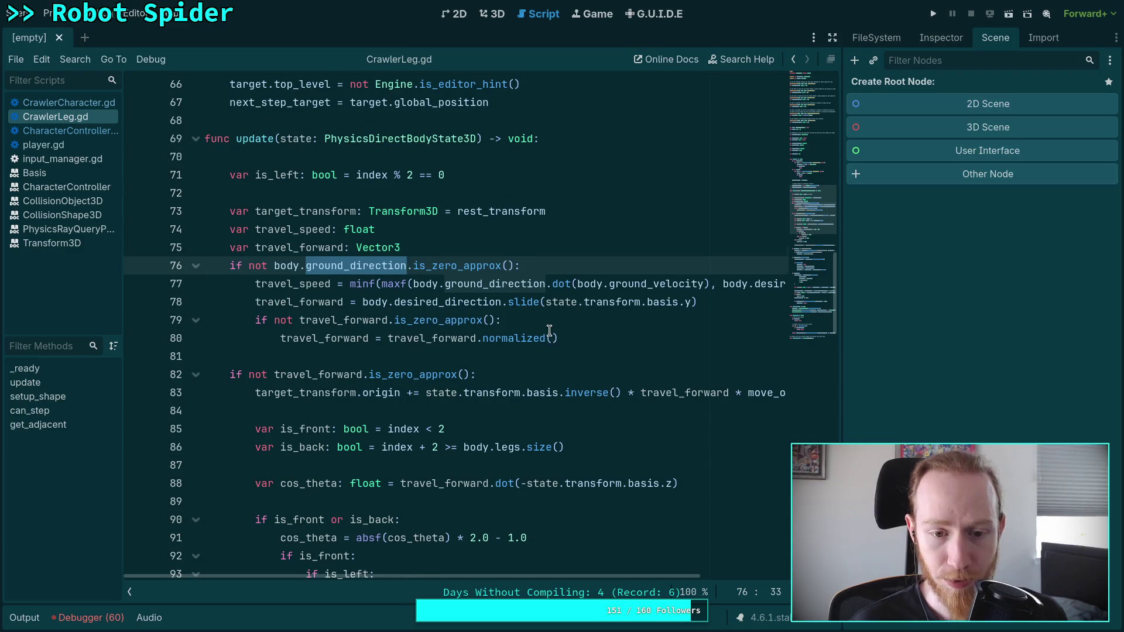
scroll(549, 331, "down", 2)
double_click(281, 145)
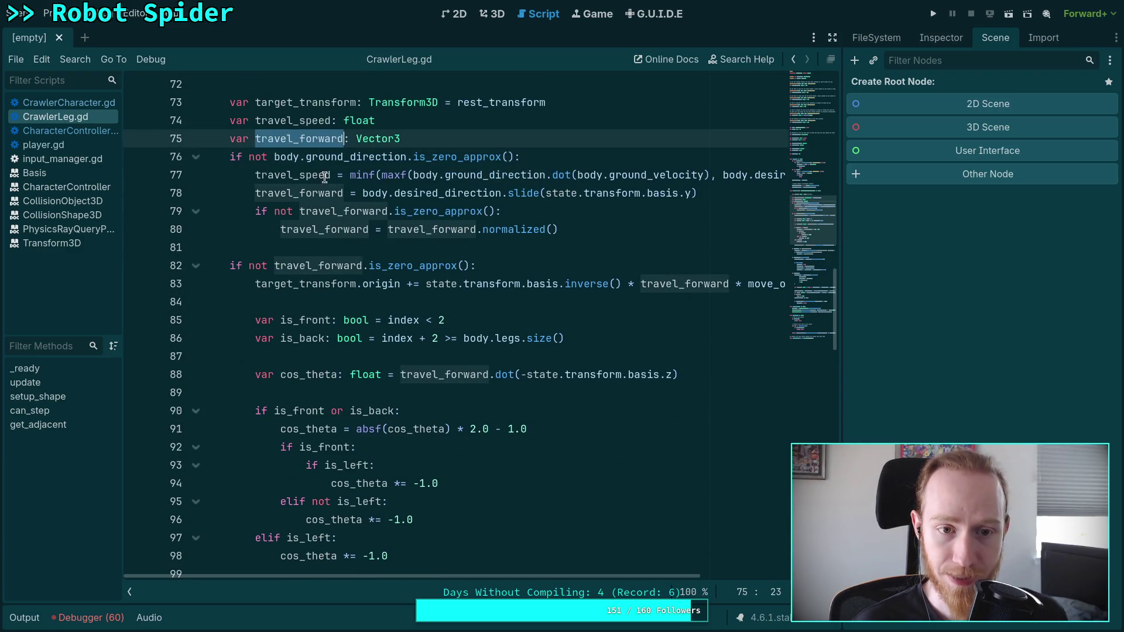
scroll(375, 281, "down", 3)
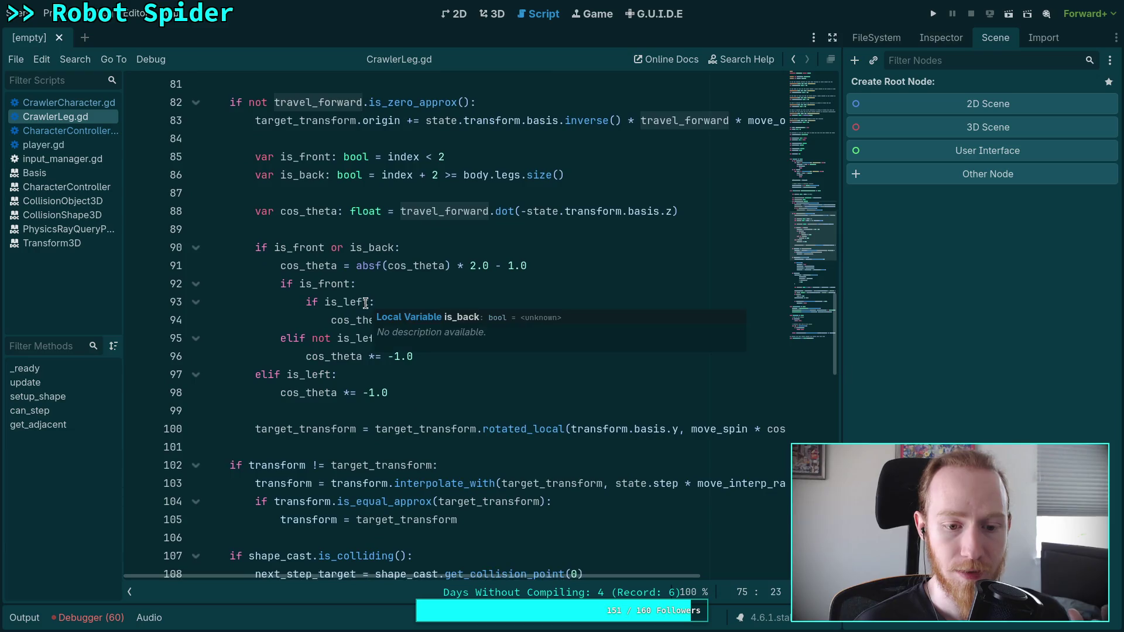
scroll(321, 320, "up", 1)
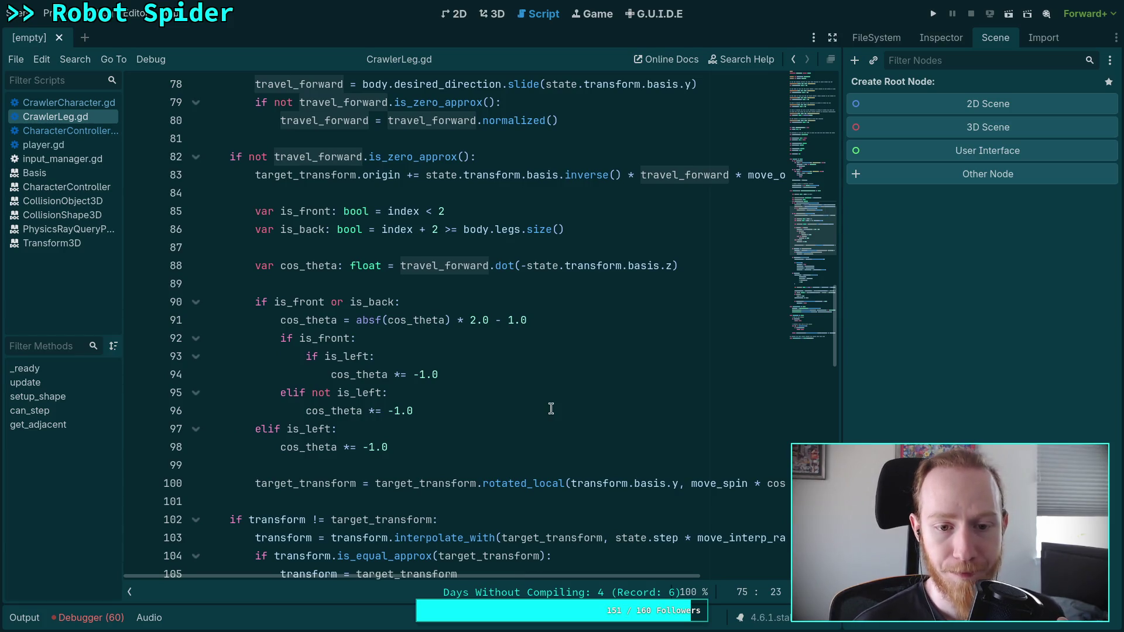
scroll(451, 463, "down", 3)
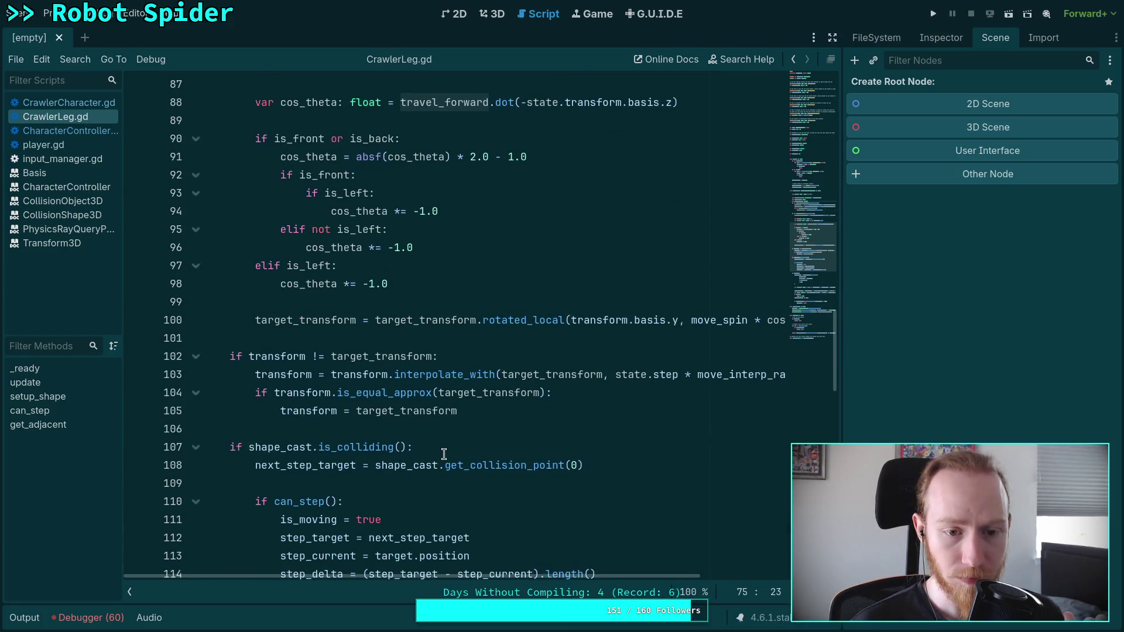
scroll(443, 454, "up", 3)
scroll(460, 282, "up", 1)
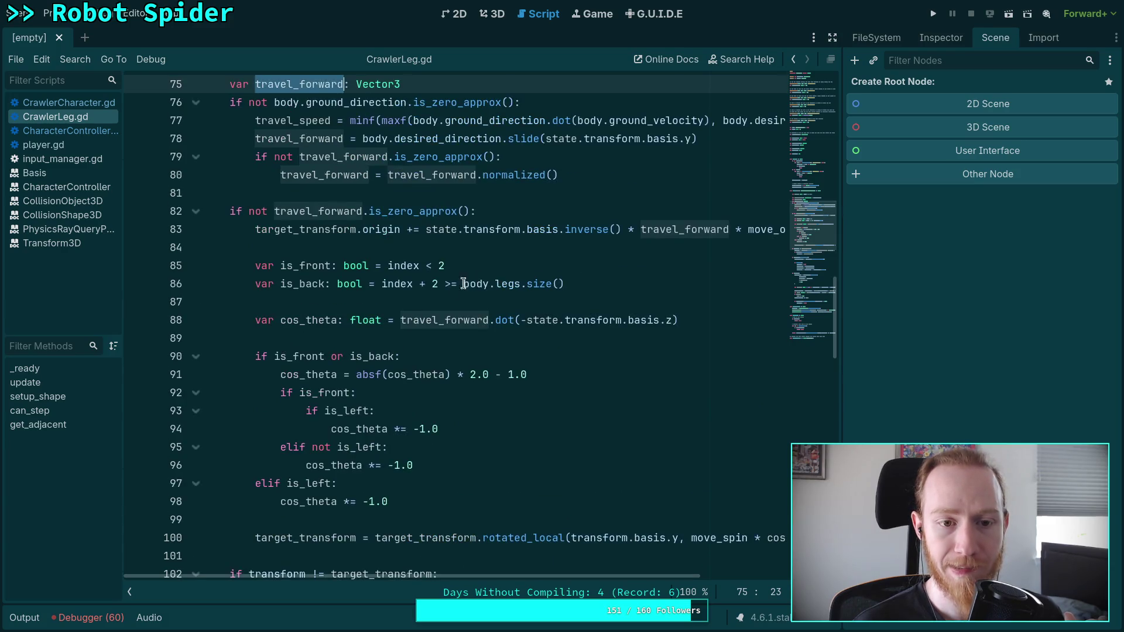
scroll(425, 285, "up", 1)
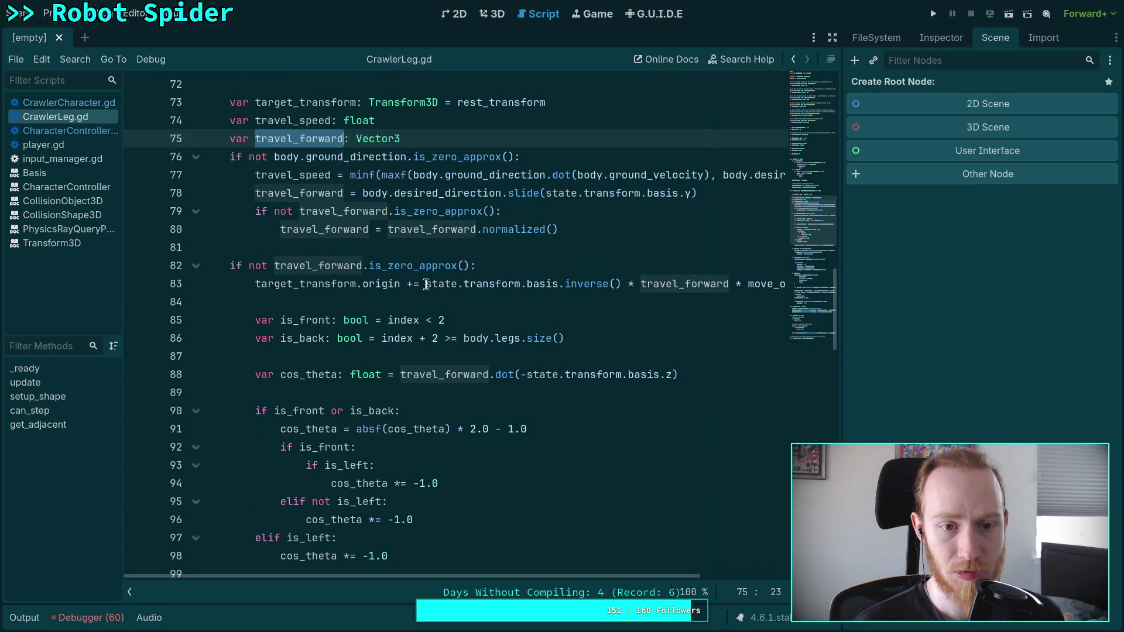
double_click(293, 175)
scroll(481, 376, "down", 11)
scroll(520, 440, "down", 1)
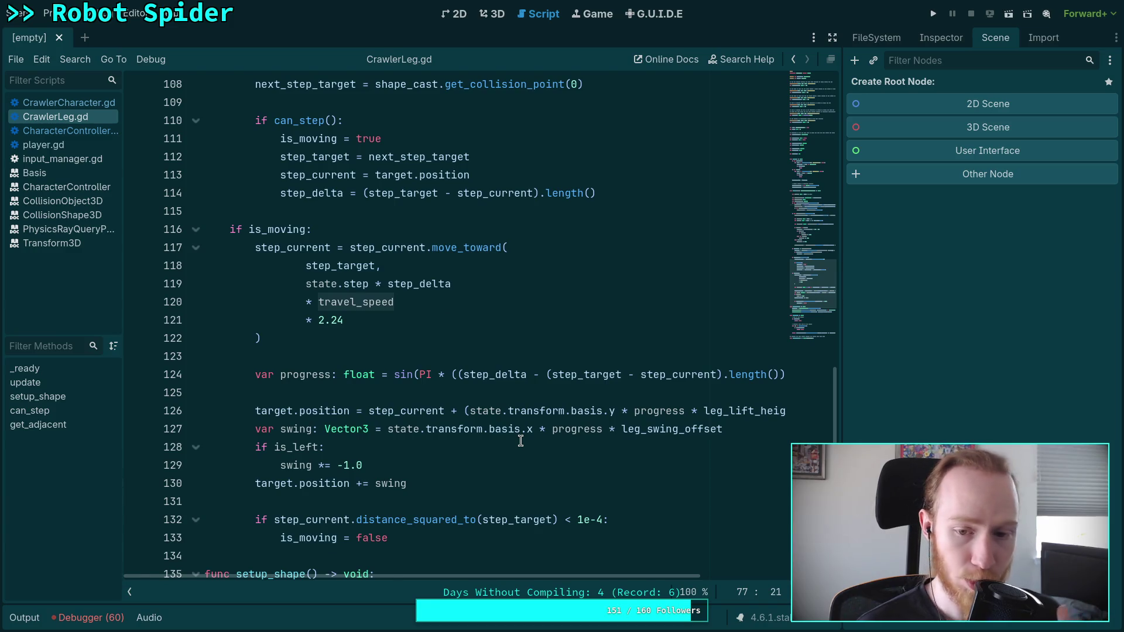
left_click(932, 14)
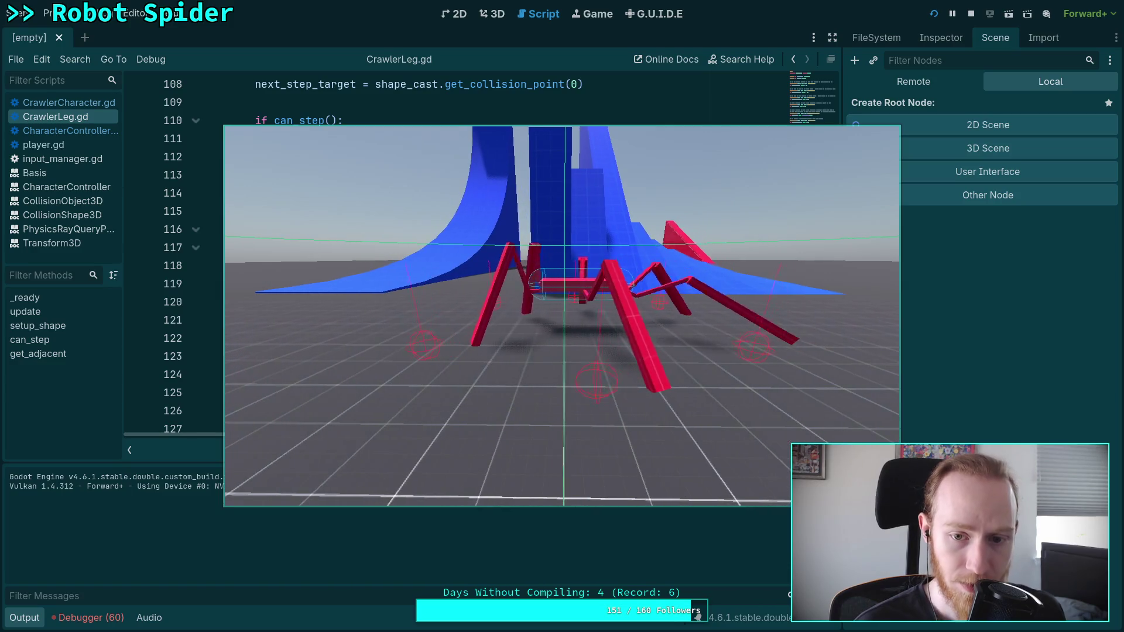
Stop the spider playtest
left_click(969, 16)
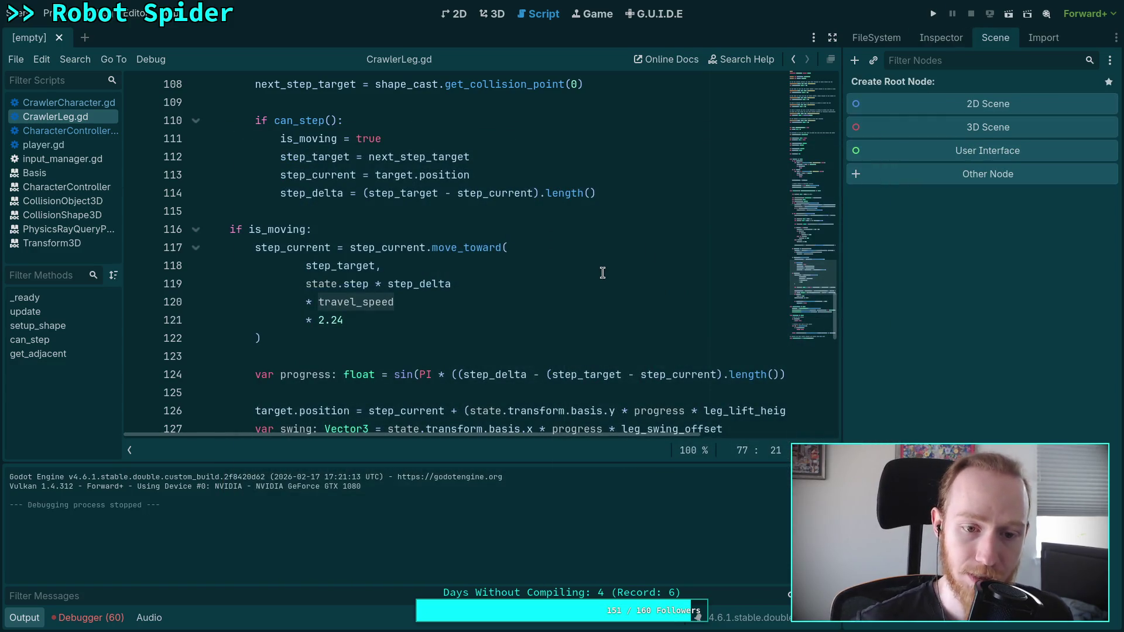
Hide the Output panel and insert a blank line after the travel_speed calculation on line 78
scroll(488, 300, "up", 3)
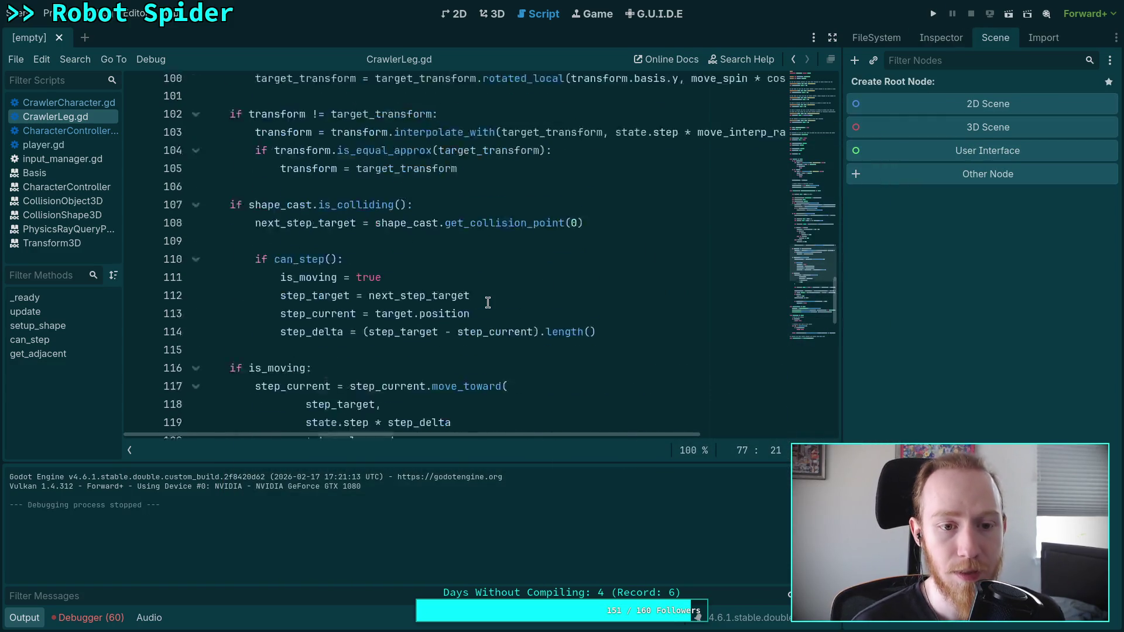
left_click(37, 619)
scroll(408, 313, "up", 3)
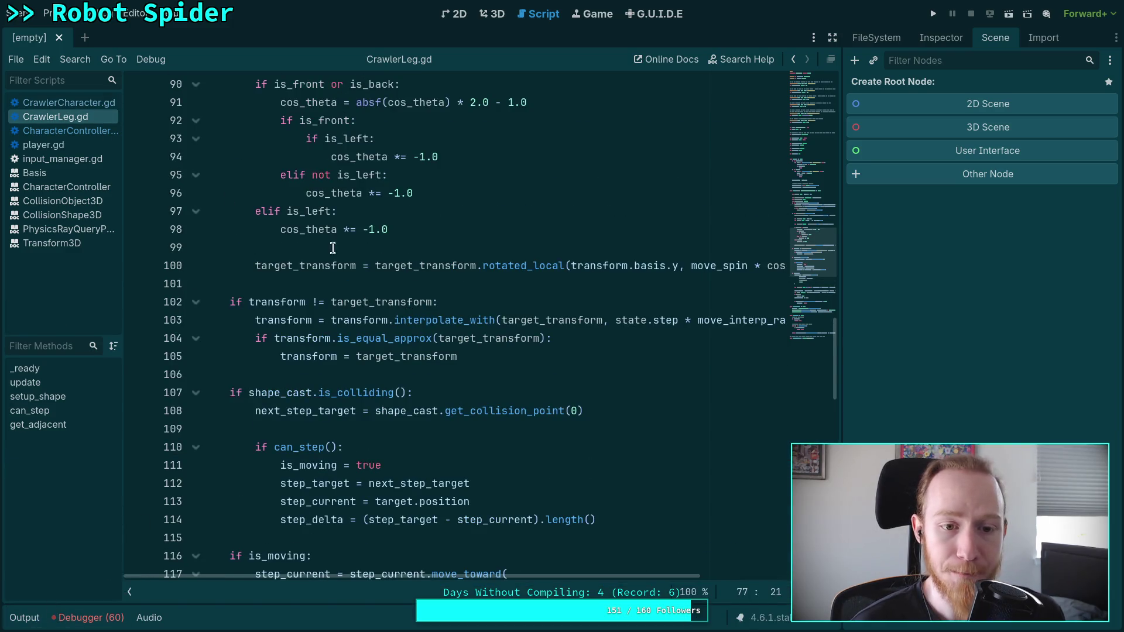
scroll(485, 303, "up", 6)
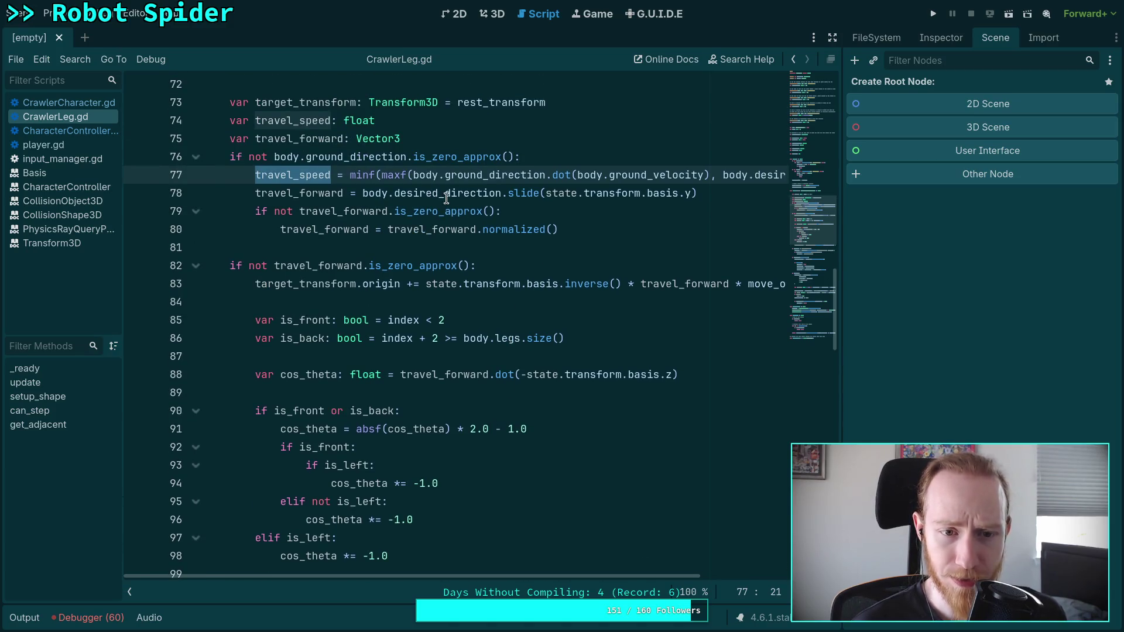
double_click(448, 194)
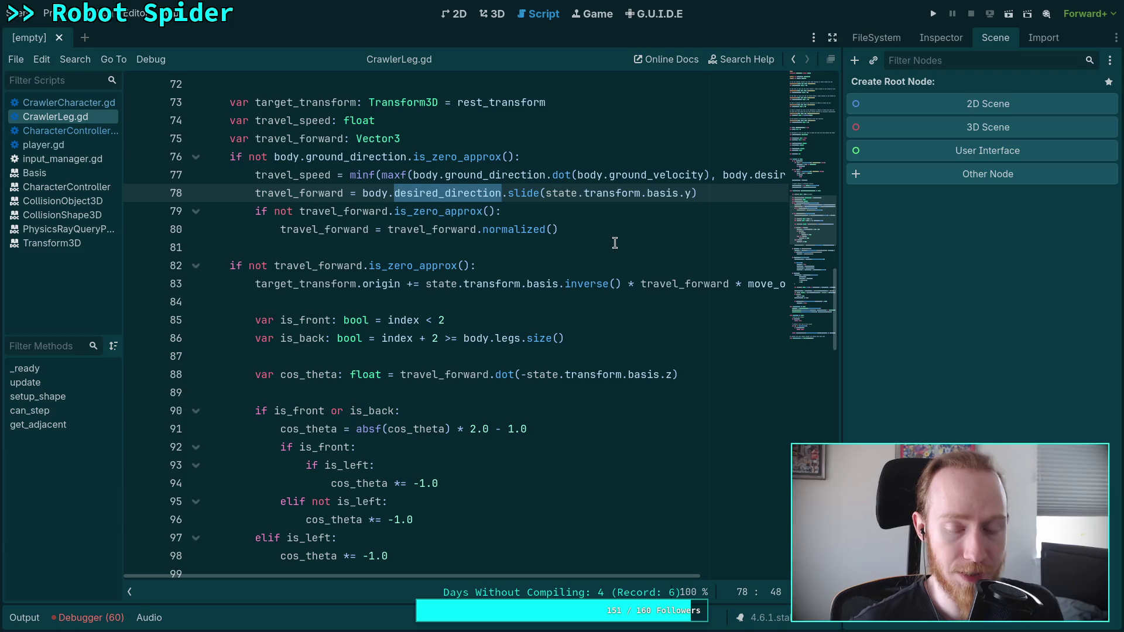
left_click(254, 204)
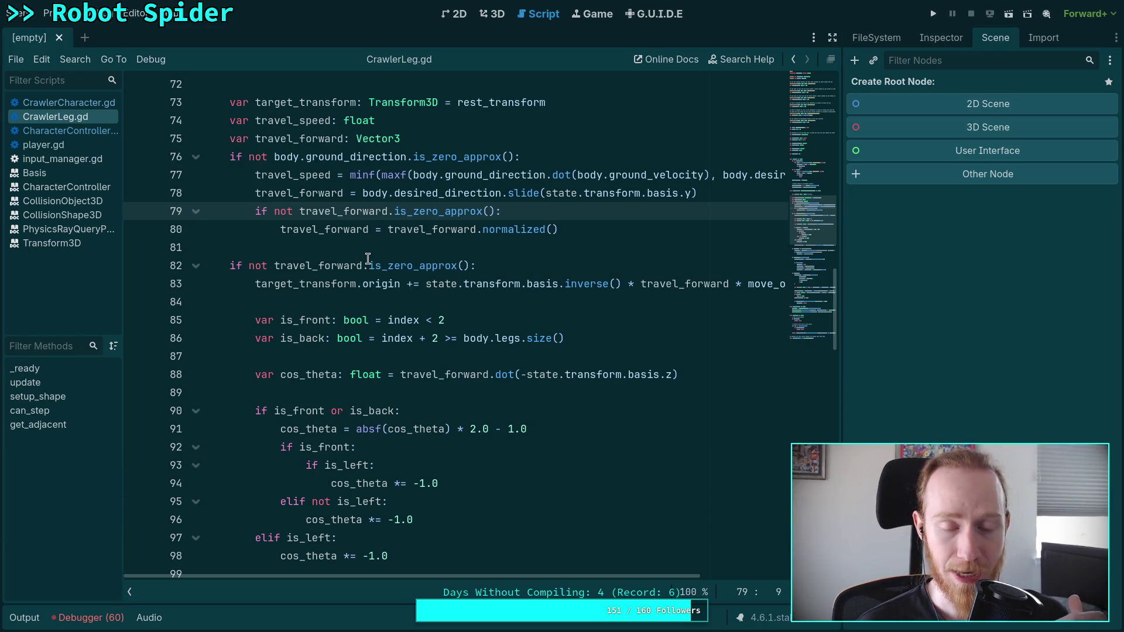
left_click(257, 199)
left_click(255, 210)
left_click(255, 194)
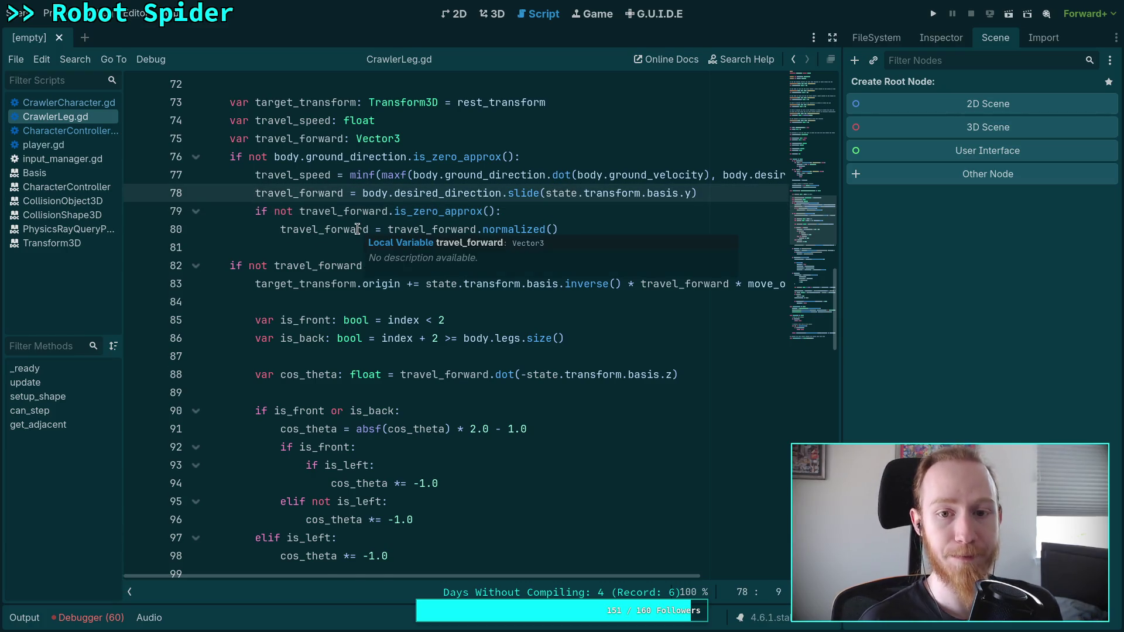
key("ctrl+shift+Return")
Widen the code view and add an if body.desired_direction.is_zero_approx() check
scroll(784, 292, "up", 1)
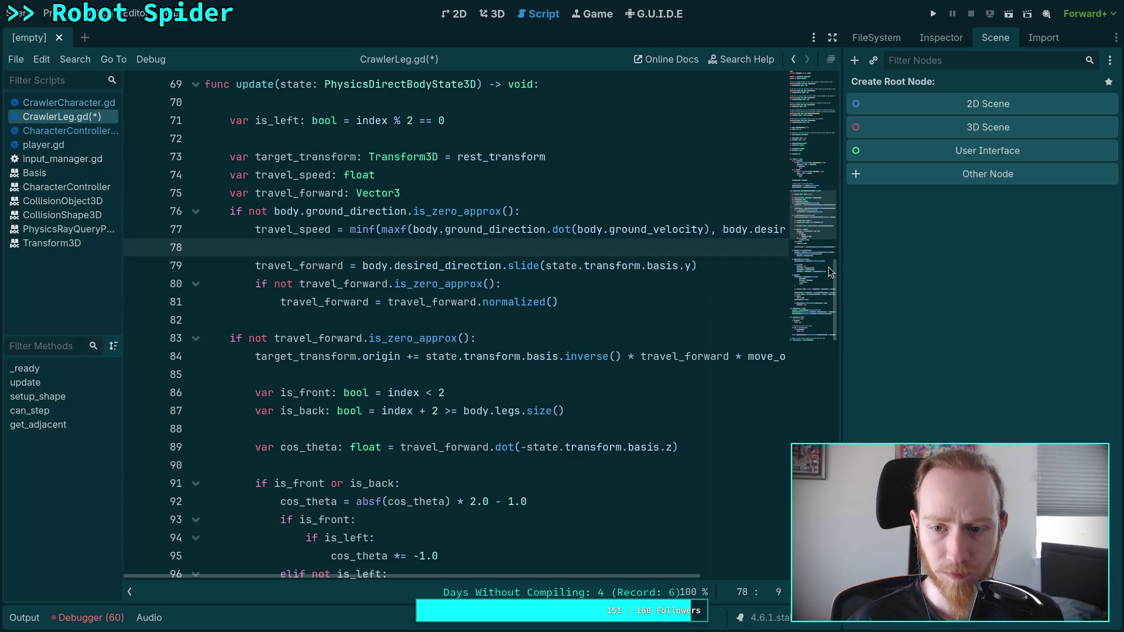
mouse_move(843, 263)
left_mouse_down()
mouse_move(987, 263)
mouse_move(905, 263)
left_mouse_up()
type("if ")
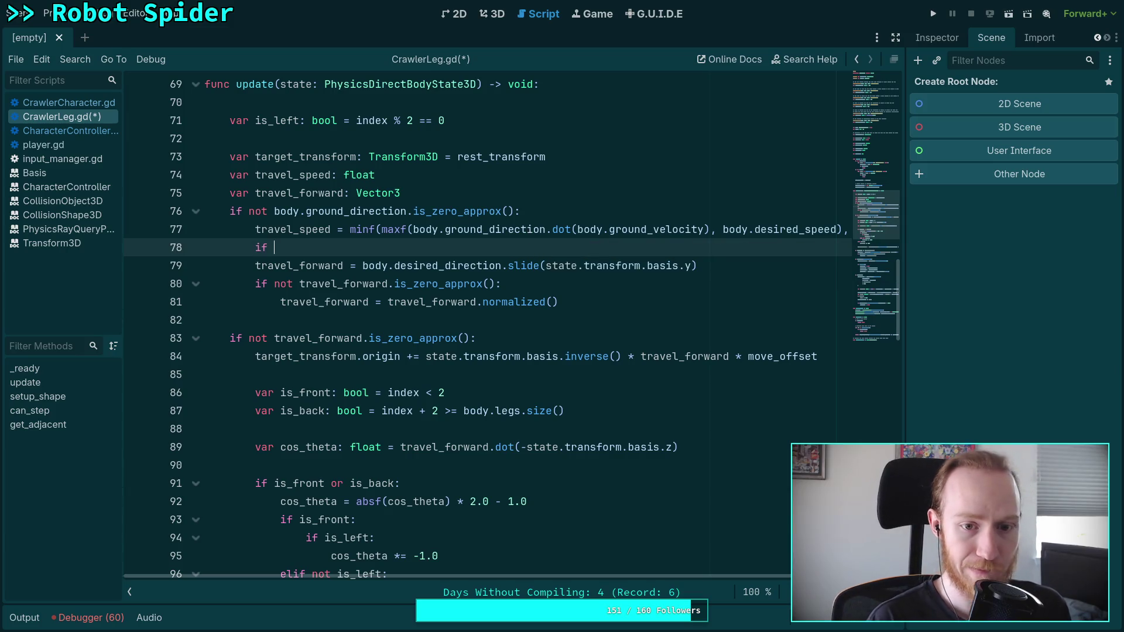
type("body.desired_")
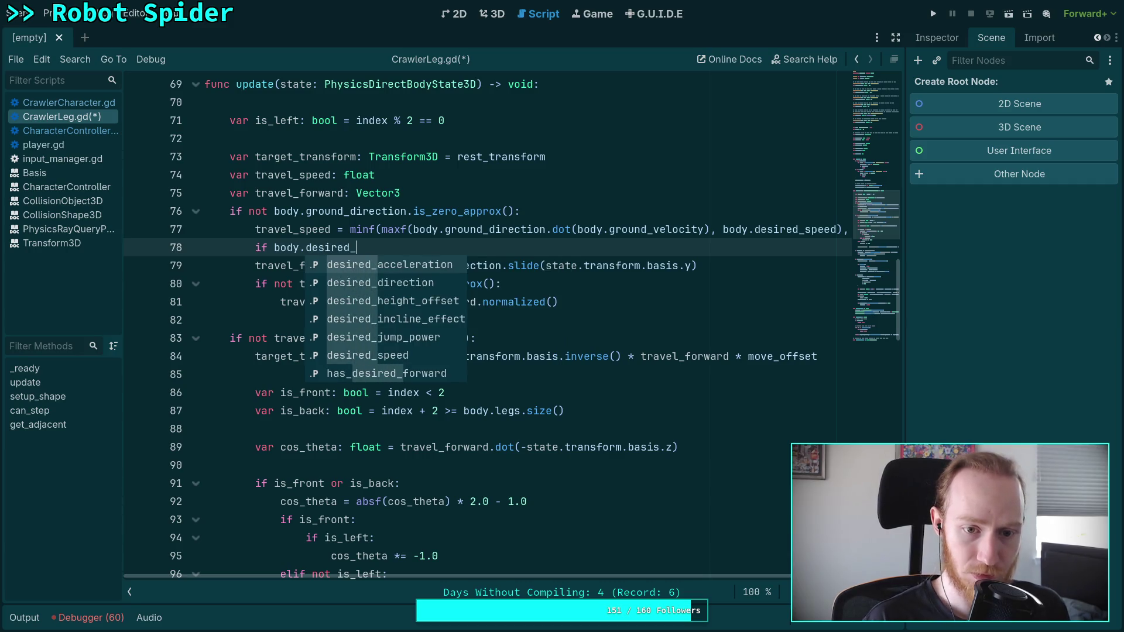
key("Down")
key("Return")
type("is_ze")
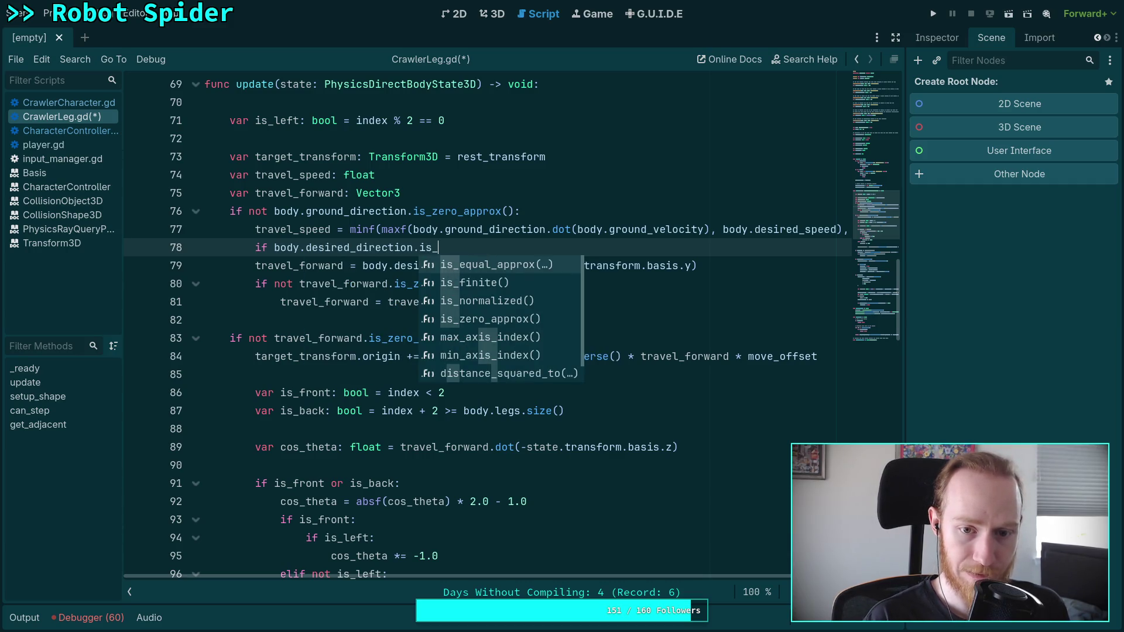
key("Return")
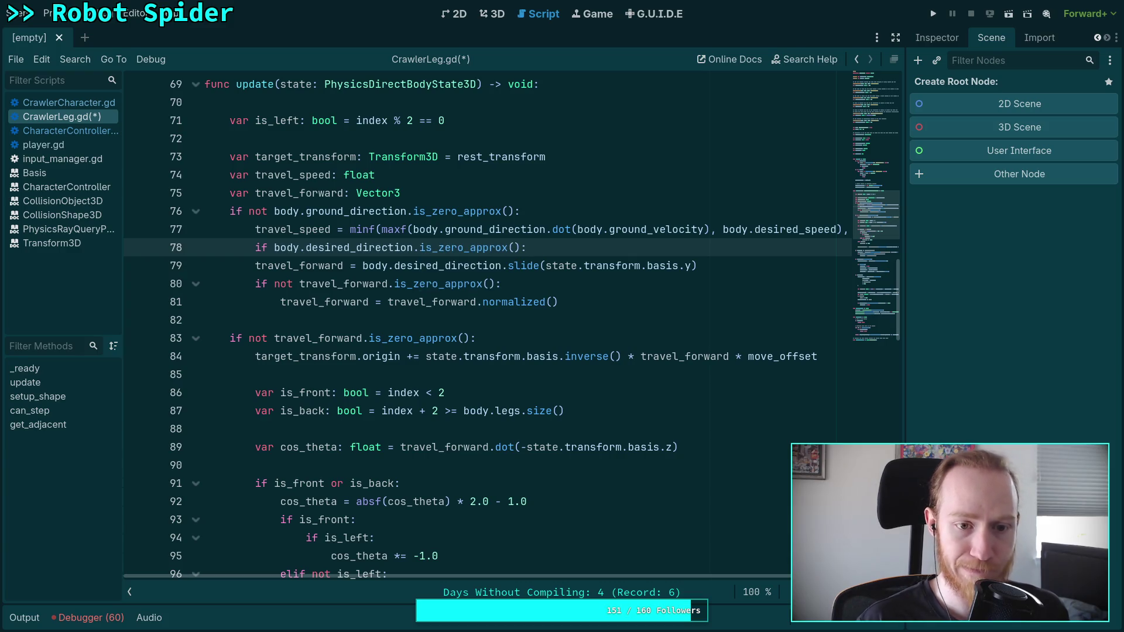
Add an else branch and indent the travel_forward slide assignment under it
key("Return")
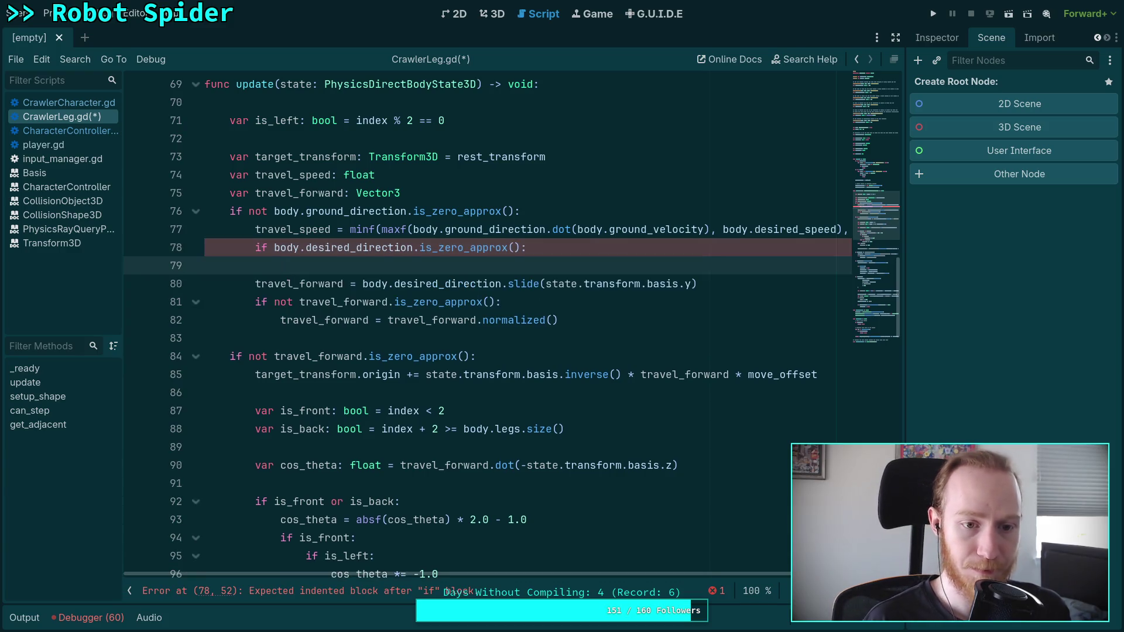
key("Return")
type("else:")
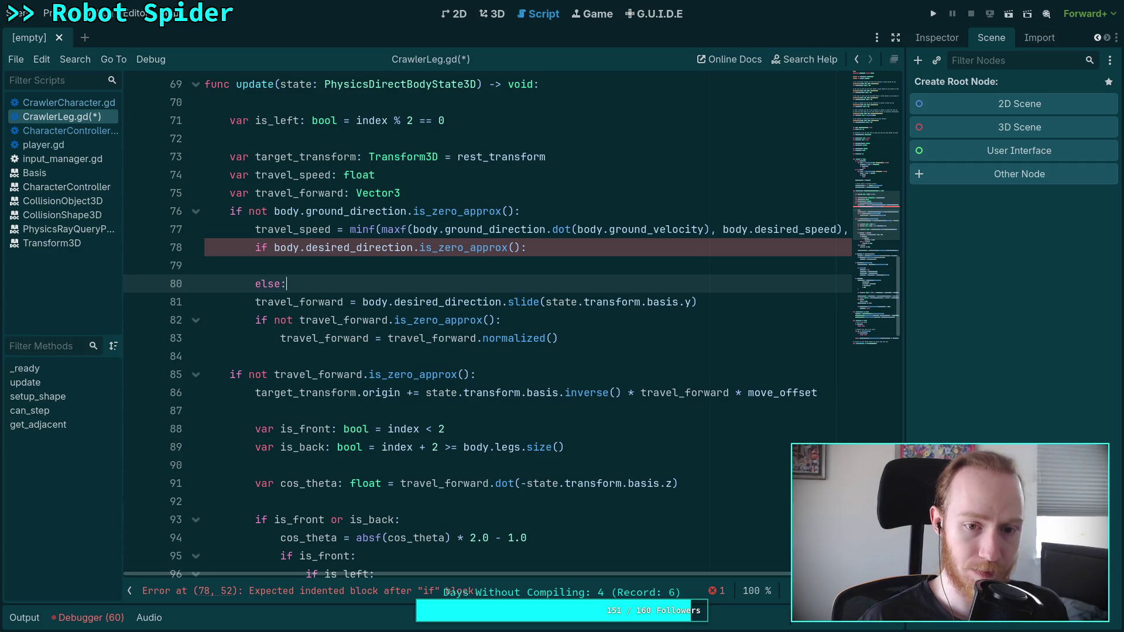
key("Down")
key("Home")
key("Tab")
Set travel_forward = -body.ground_direction in the if body and save CrawlerLeg.gd
left_click(449, 258)
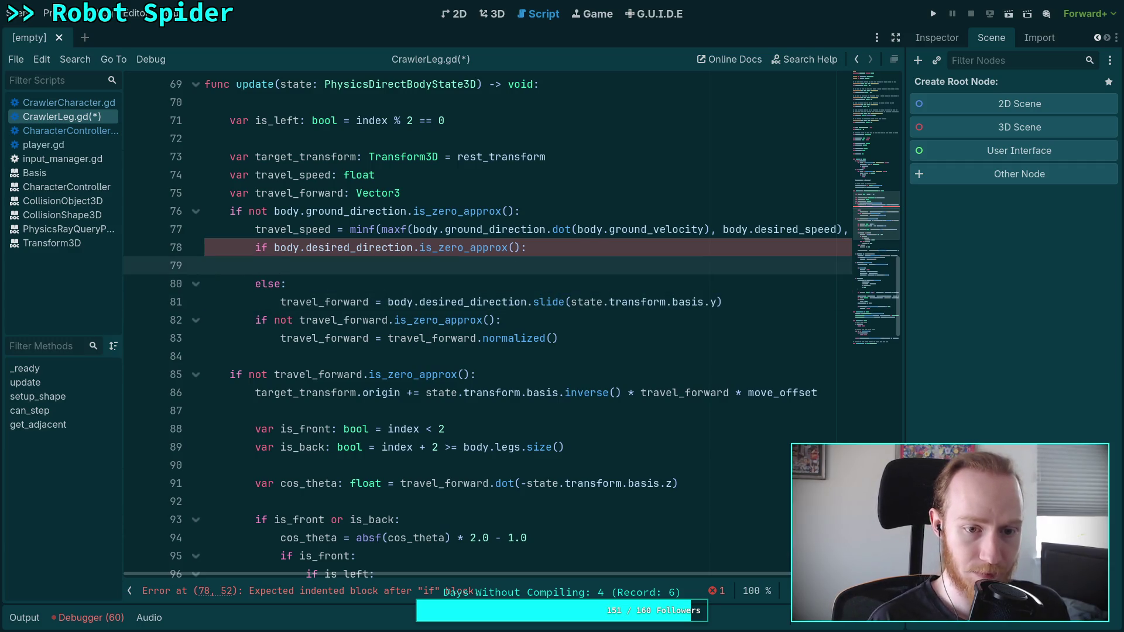
key("Down")
key("Down")
key("Down")
key("Return")
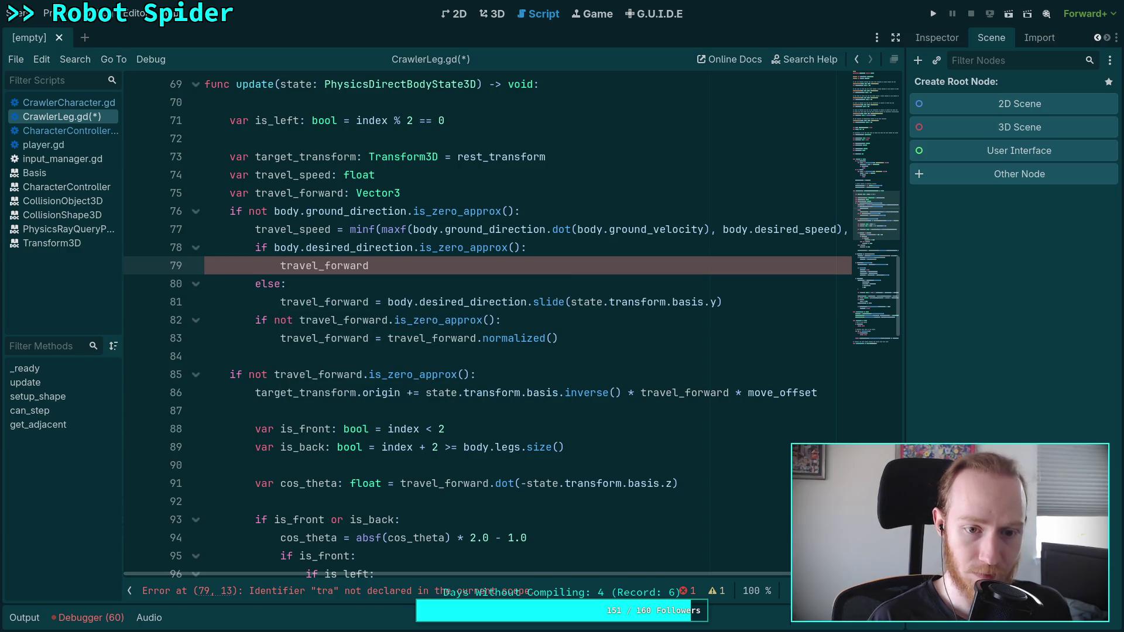
type(" = -body")
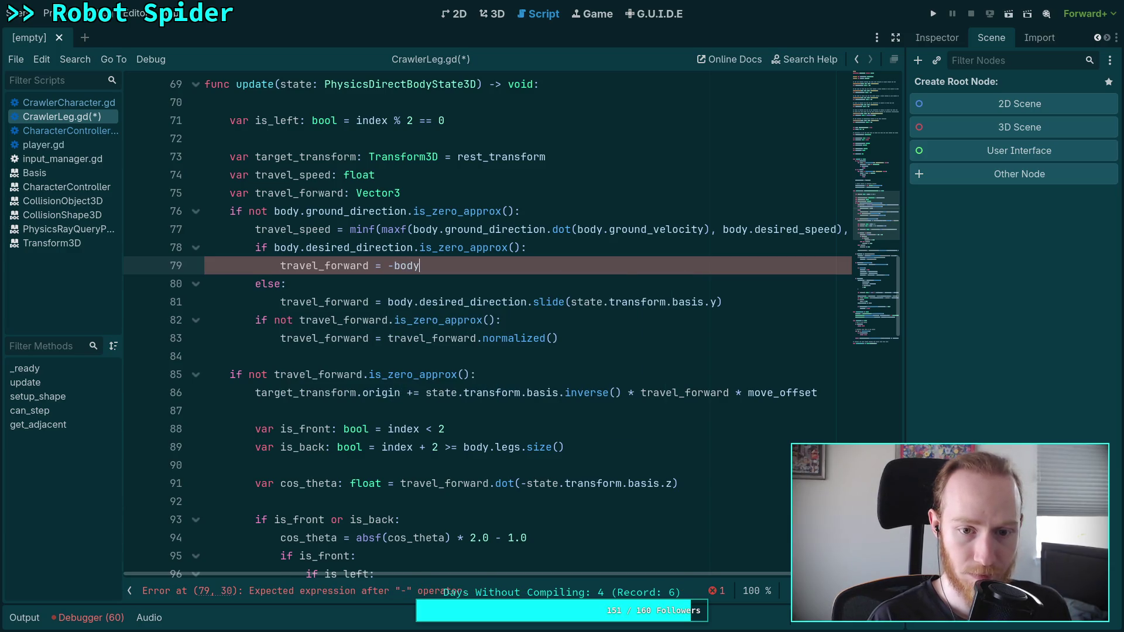
type(".grou")
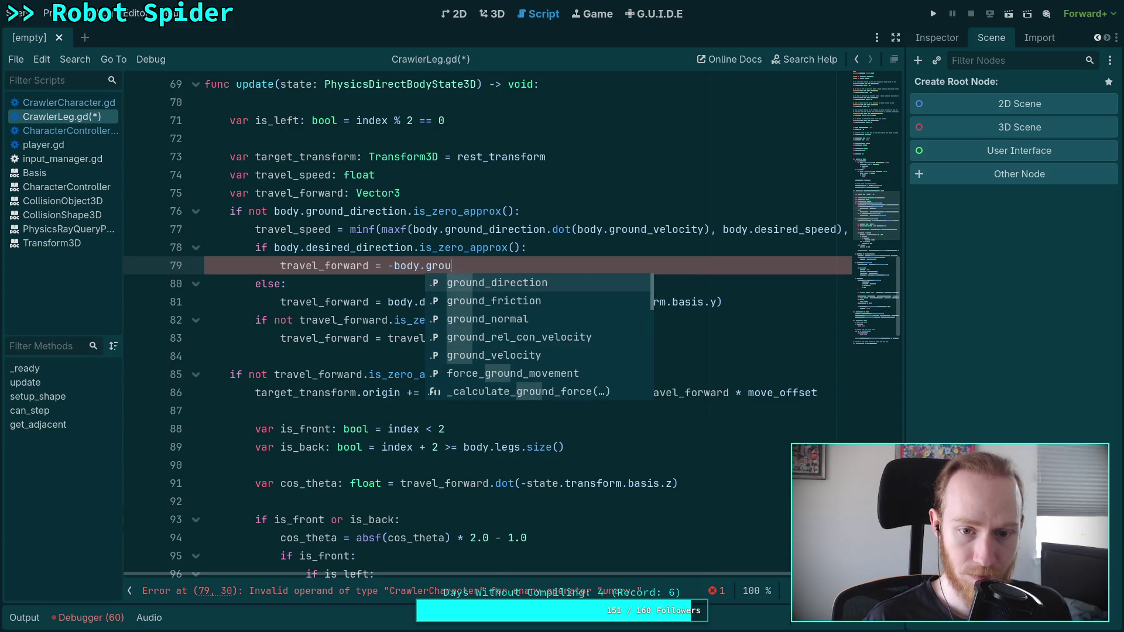
key("Return")
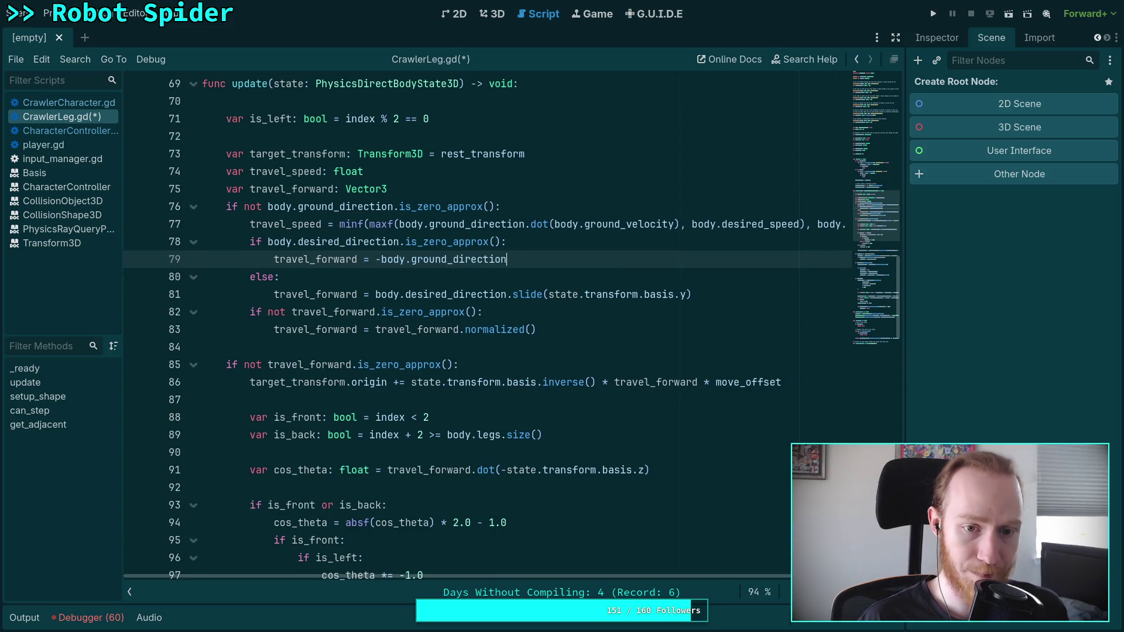
key("ctrl+s")
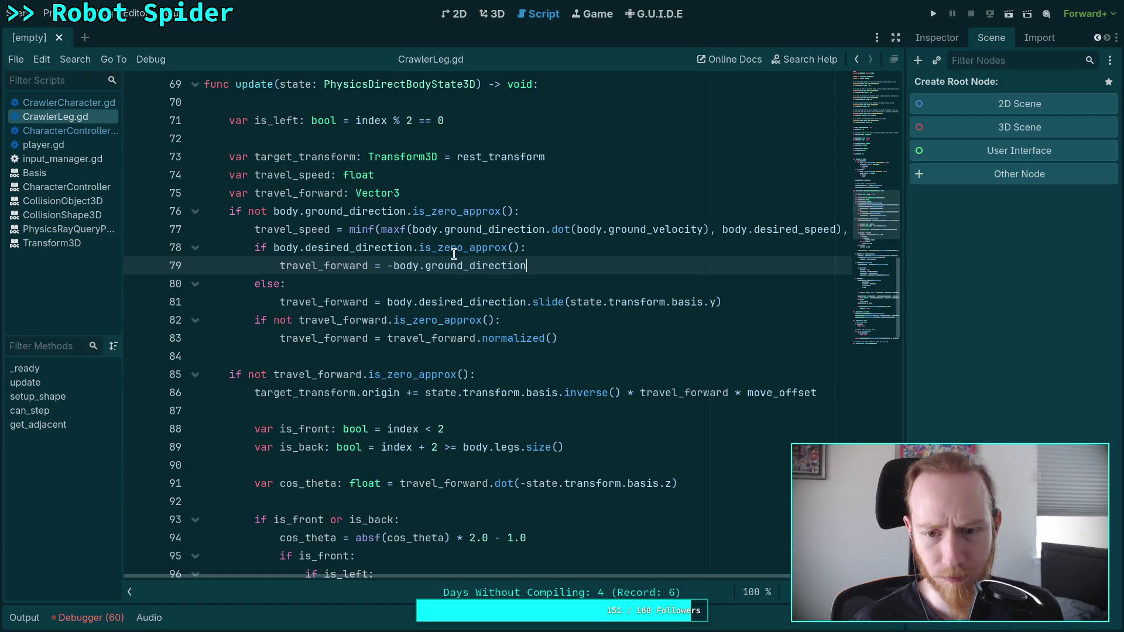
left_click(537, 277)
left_click(589, 253)
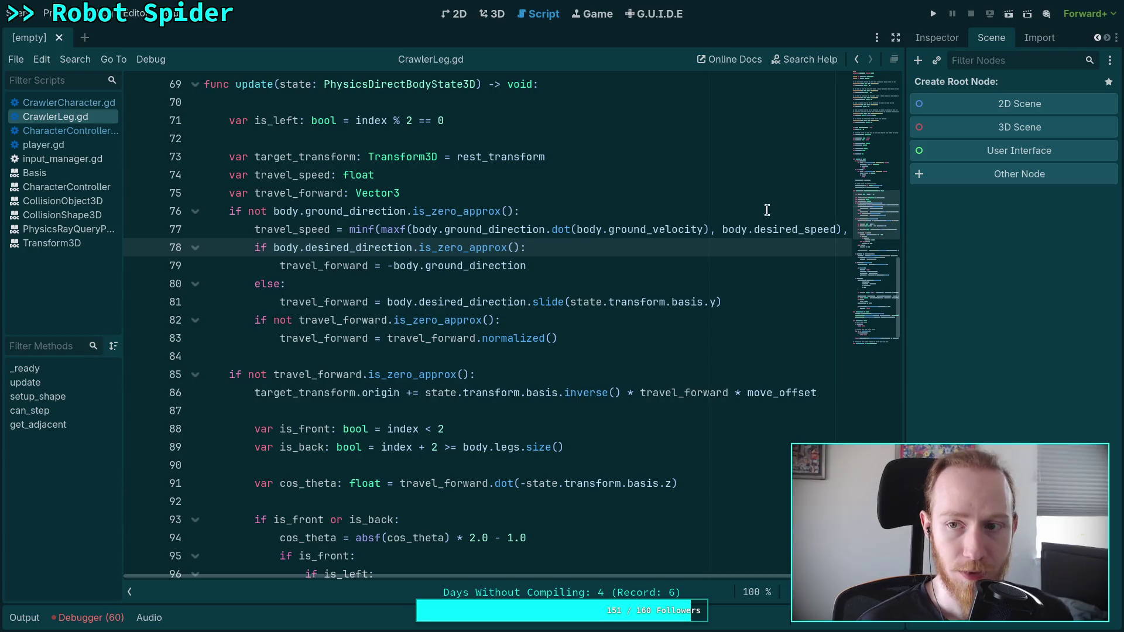
Run the spider game with the new travel-direction fallback, then stop it
left_click(932, 14)
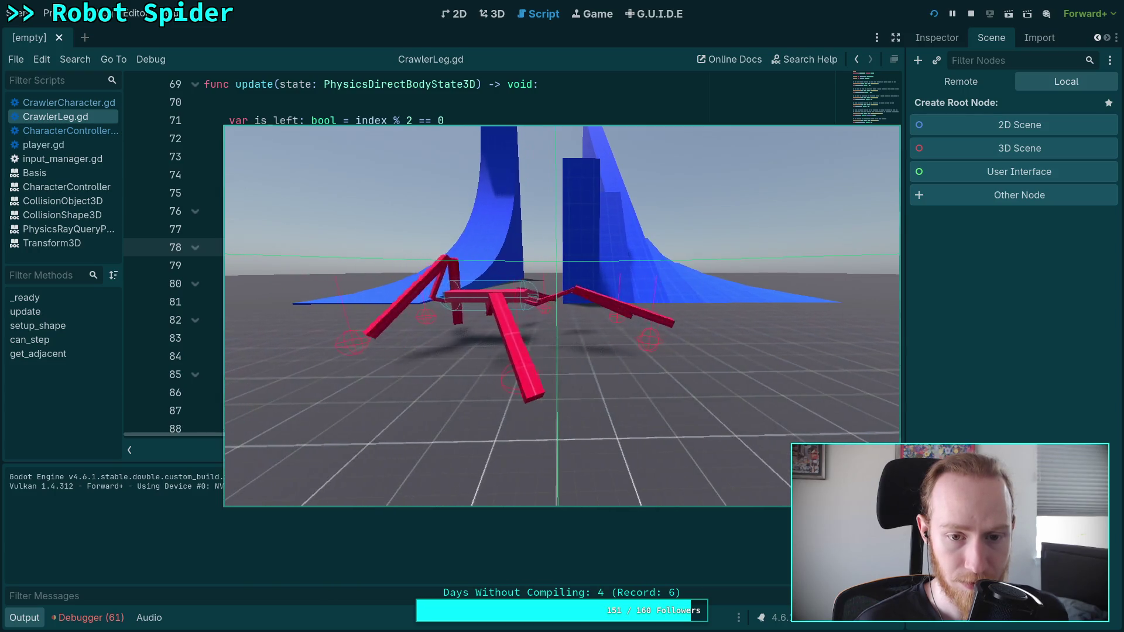
left_click(969, 12)
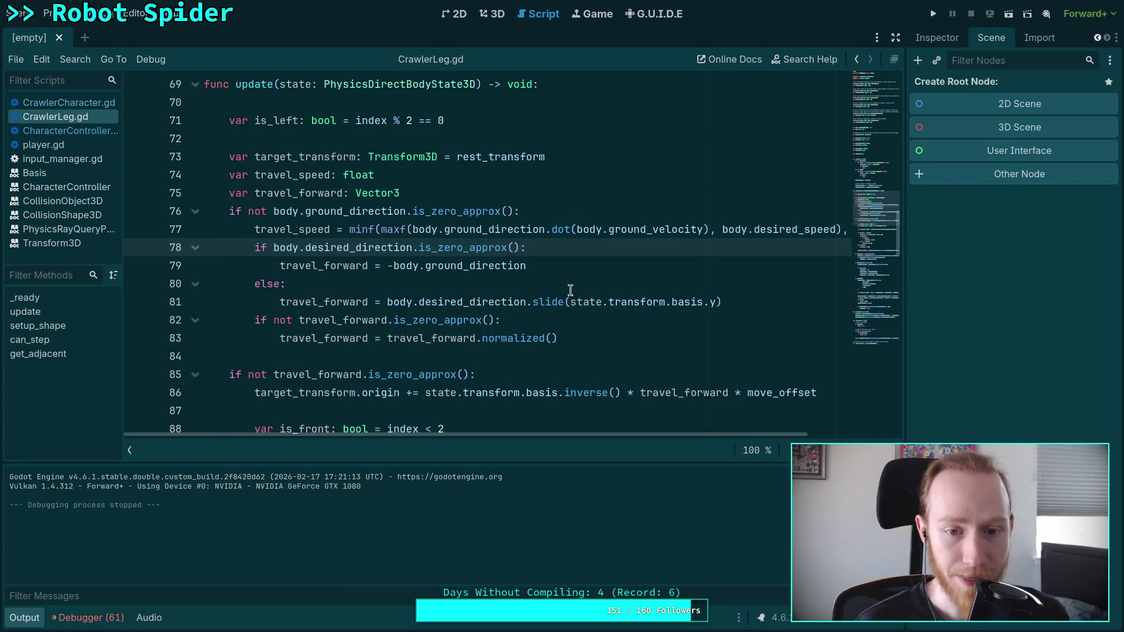
Remove the minus so travel_forward takes body.ground_direction without negation
left_click(387, 265)
key("Delete")
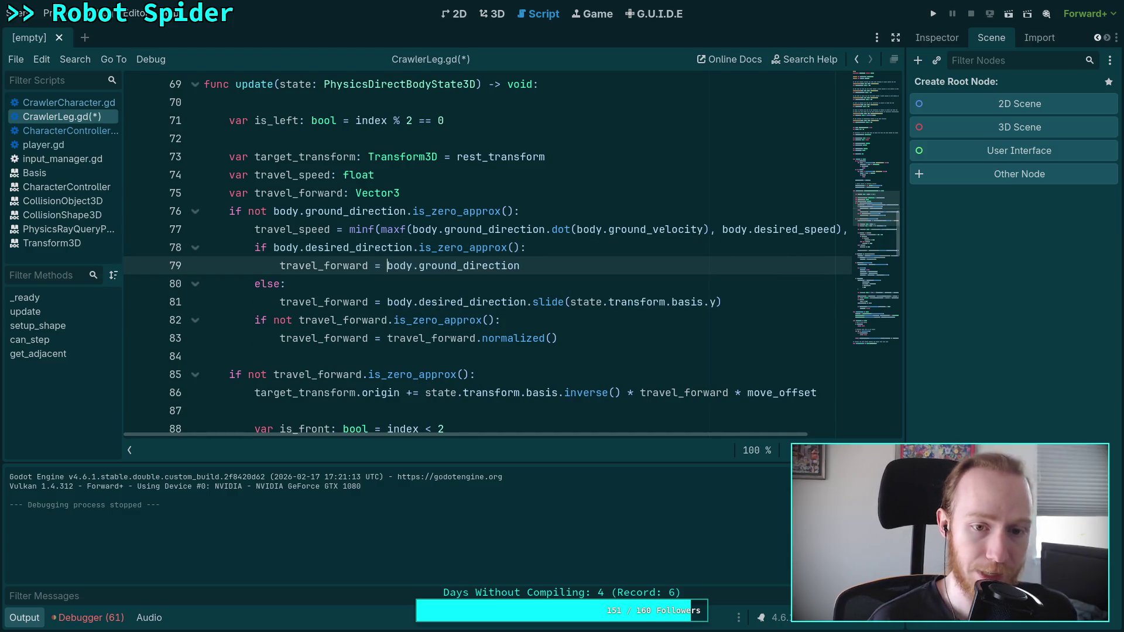
left_click(633, 263)
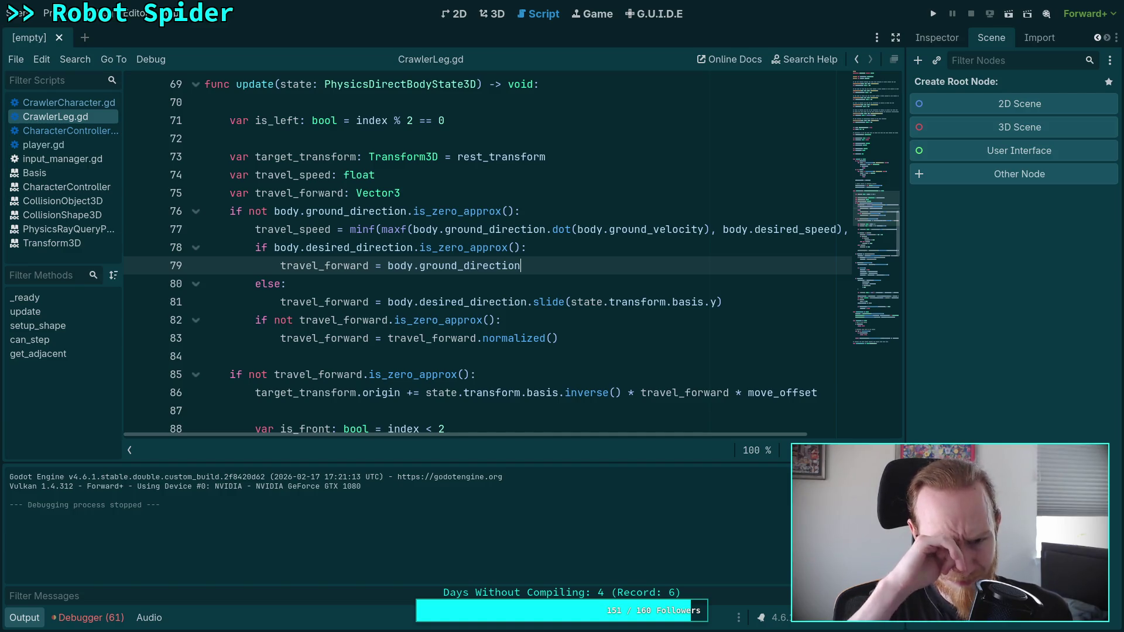
type(".")
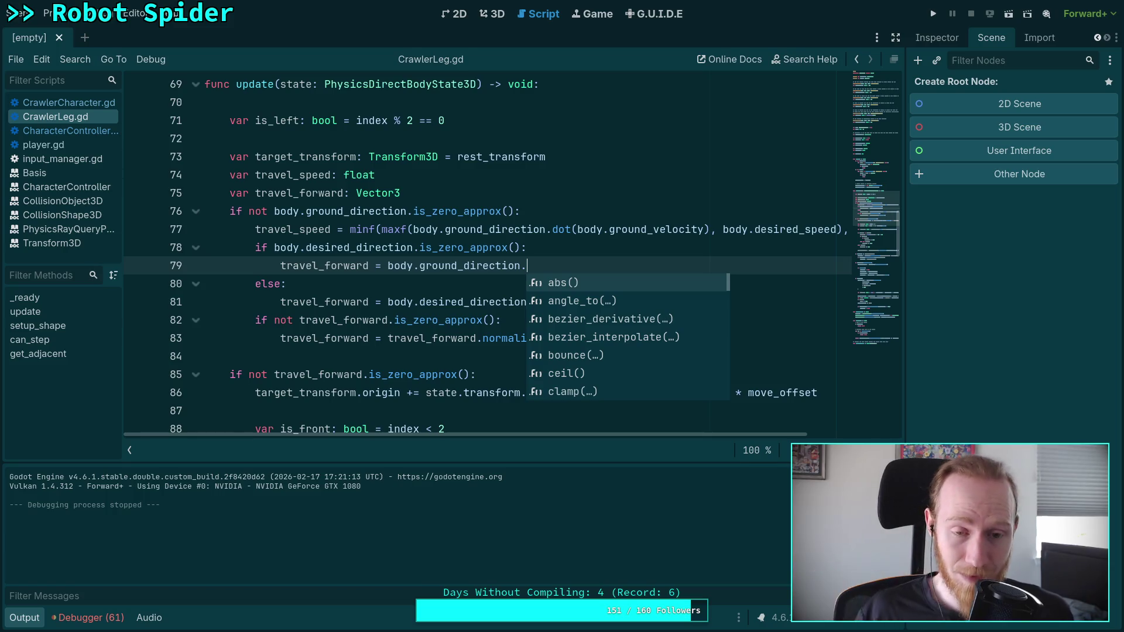
left_click(464, 273)
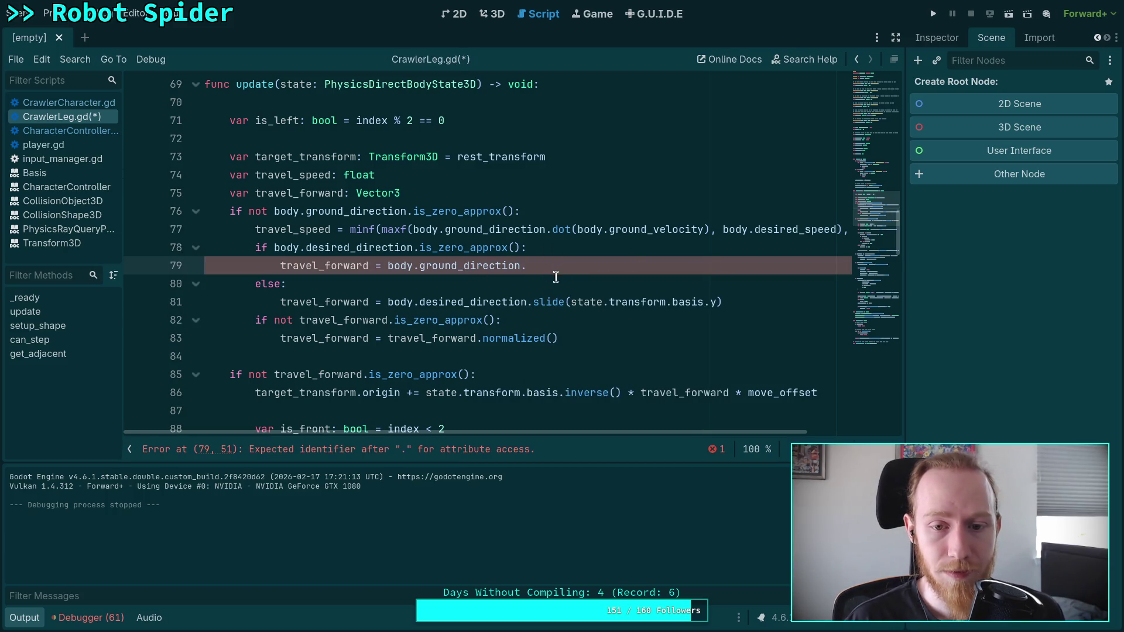
Put the slide on line 82 as travel_forward = travel_forward.slide(...), then run the game
left_click(525, 302)
key("Return")
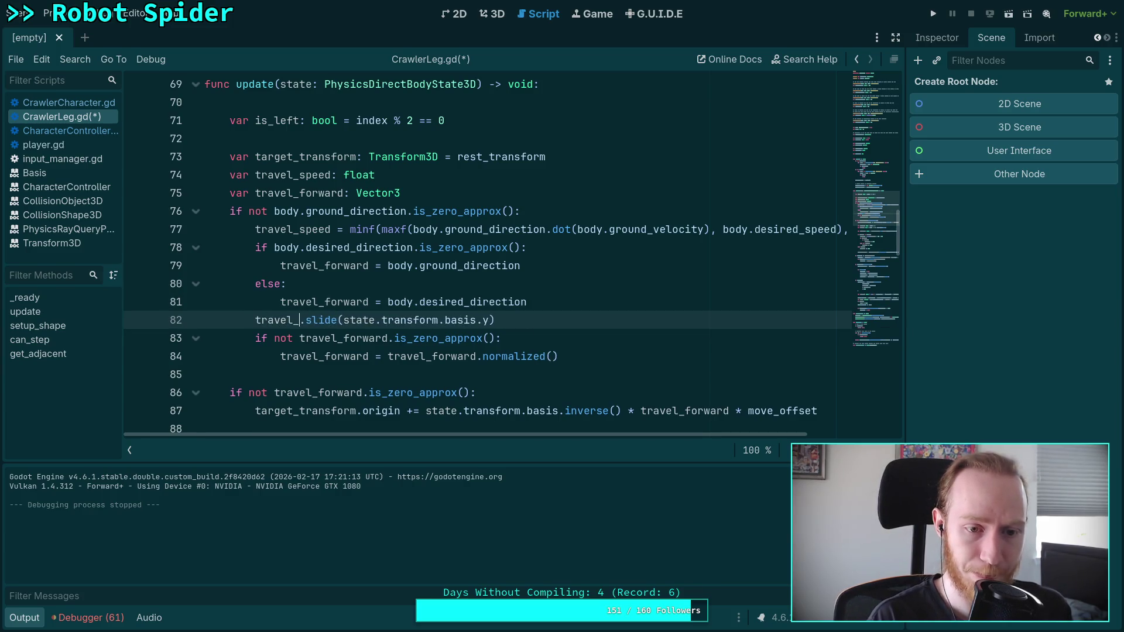
type("forward = tra")
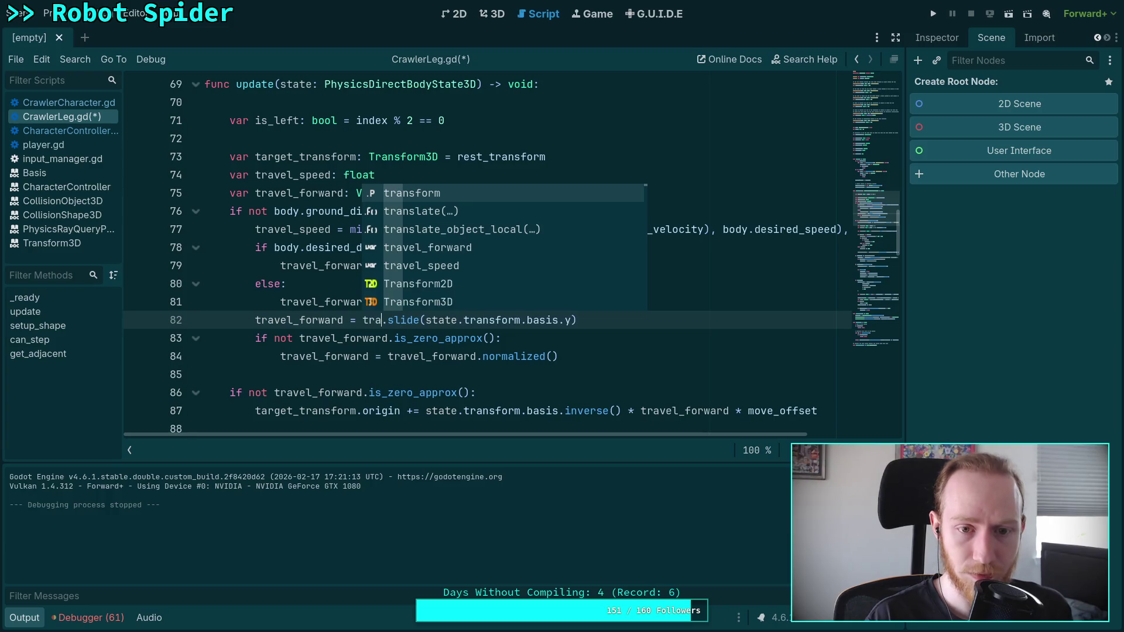
key("Down")
key("Down")
key("Down")
key("Return")
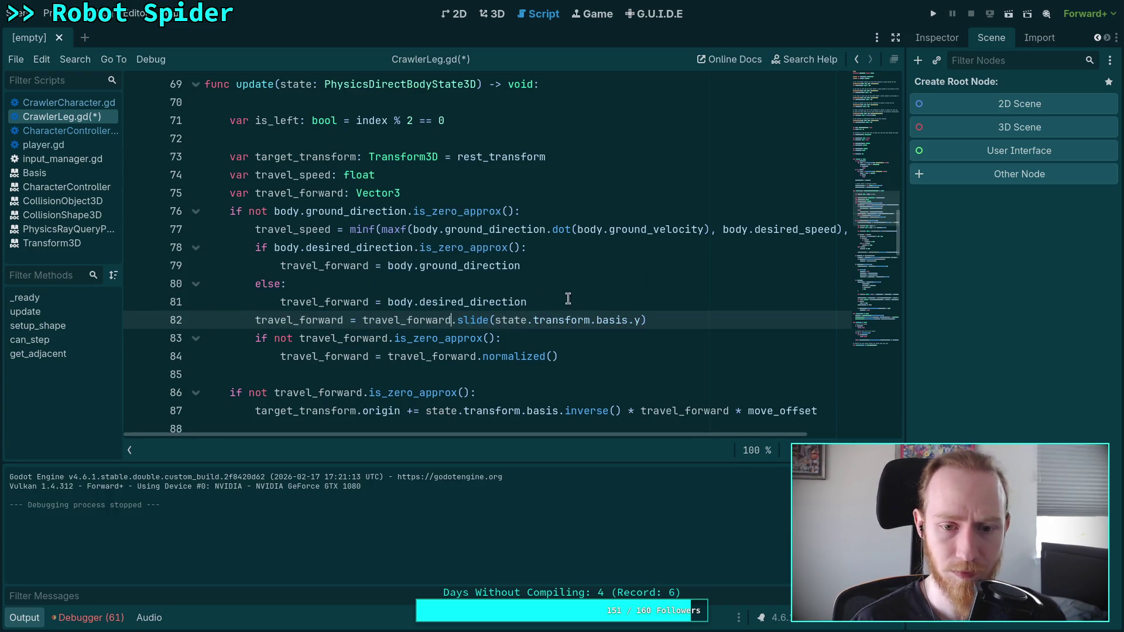
left_click(642, 302)
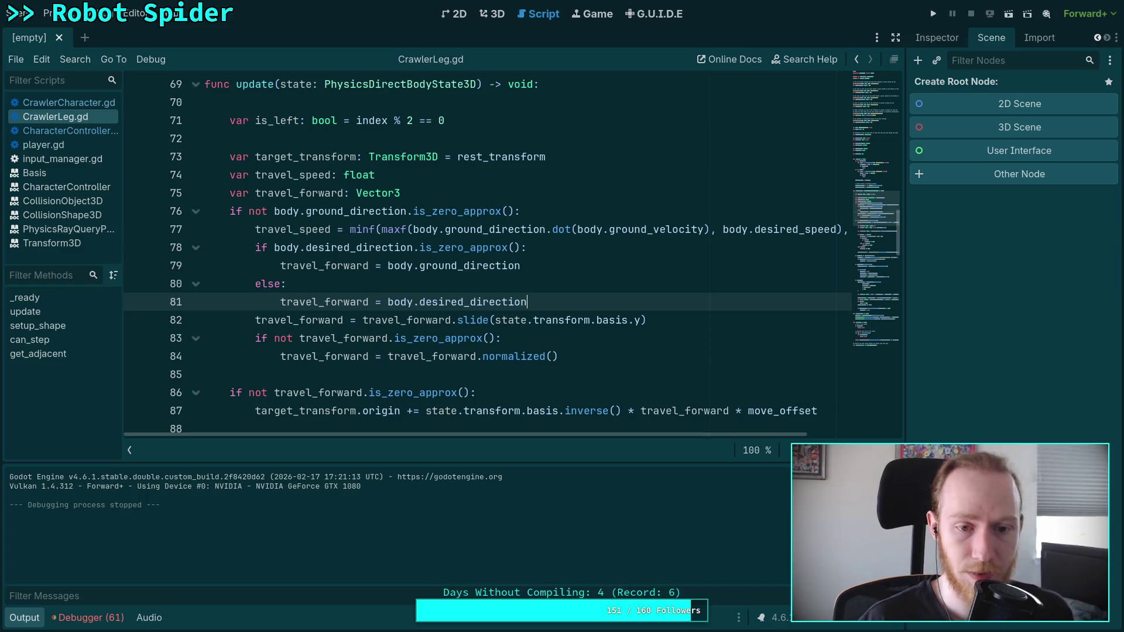
left_click(933, 14)
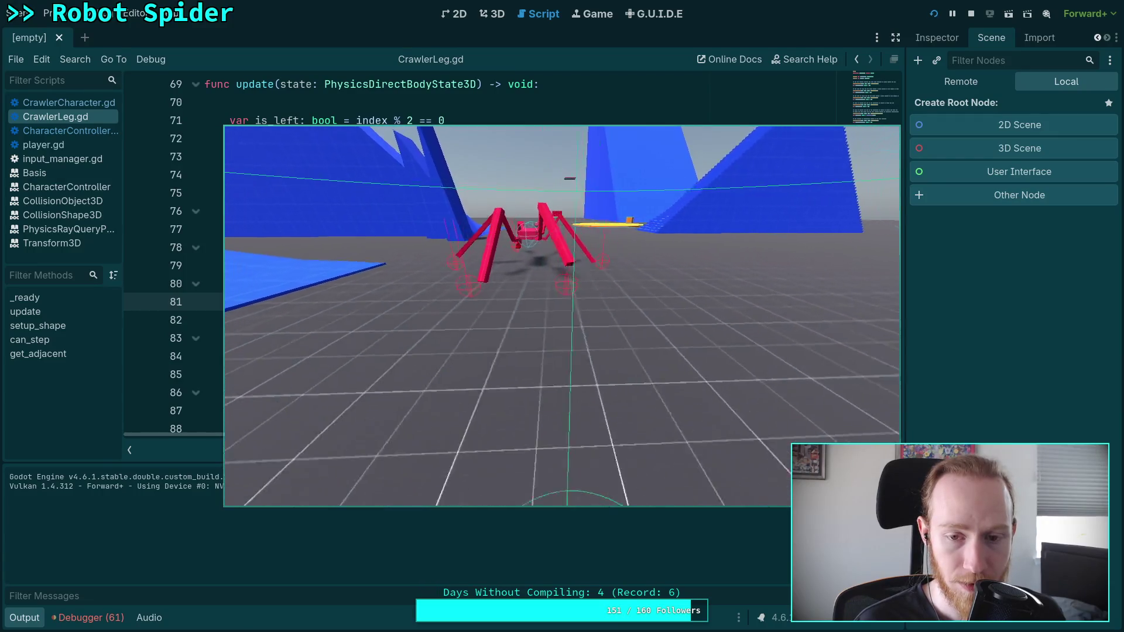
left_click(971, 14)
left_click(933, 14)
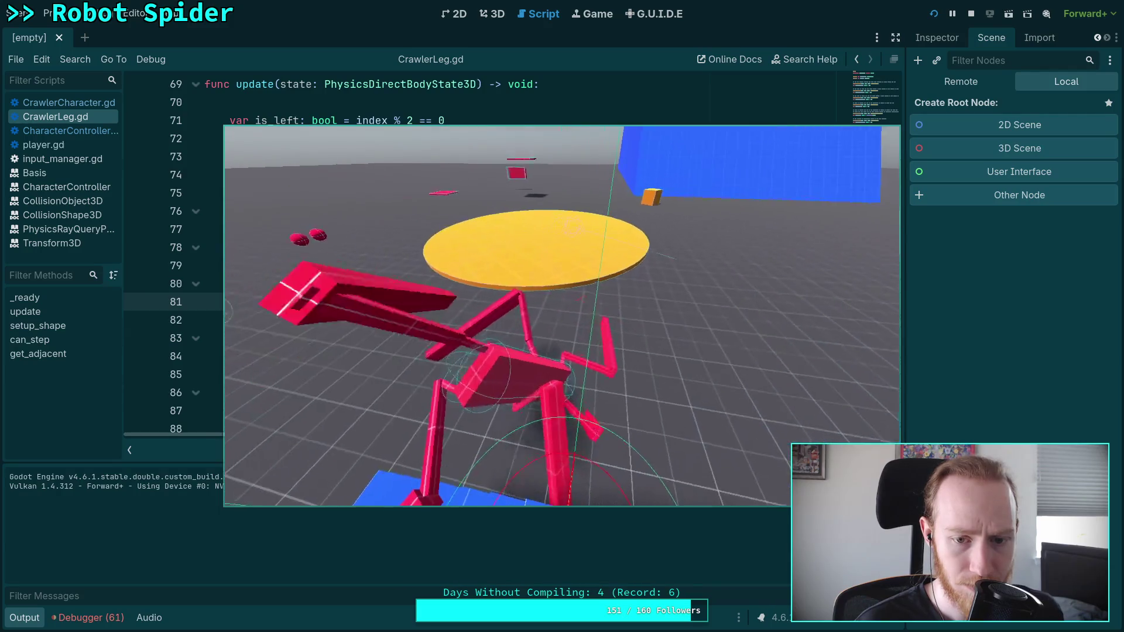
left_click(970, 14)
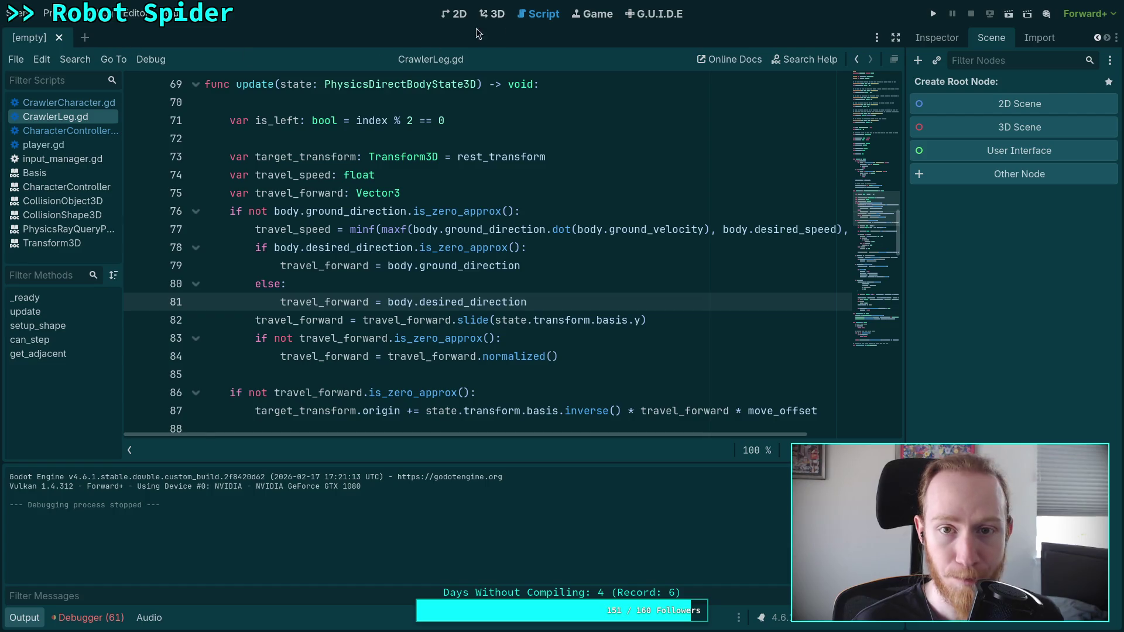
Show the FileSystem dock, collapse the input and player folders, and open test_world.tscn
left_click(1030, 39)
left_click(936, 38)
left_click(1005, 37)
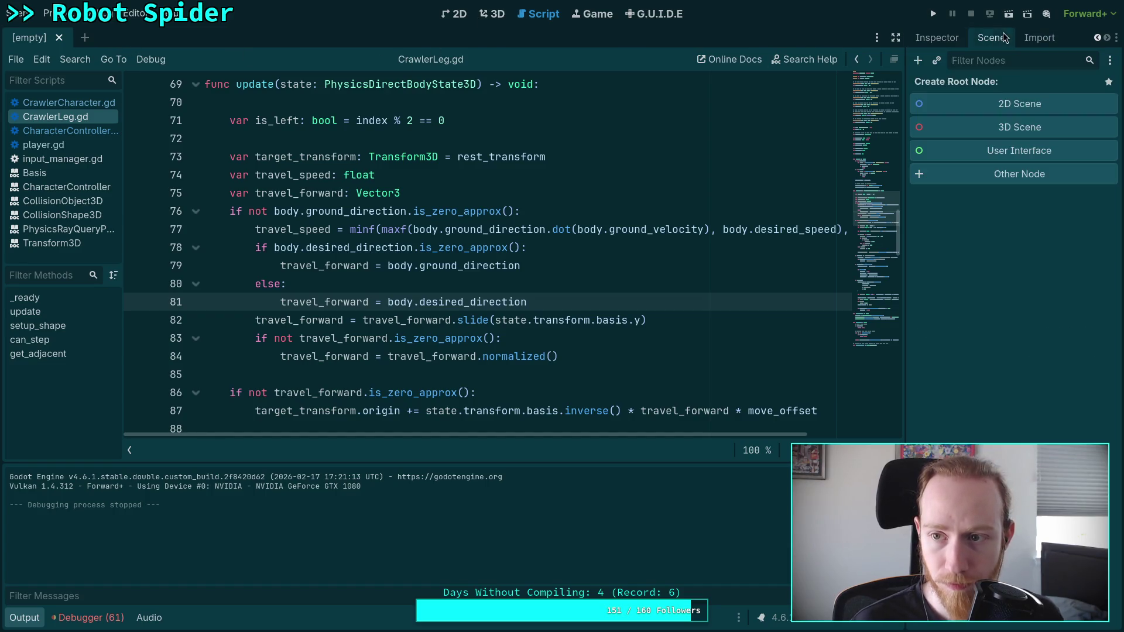
key("alt+f")
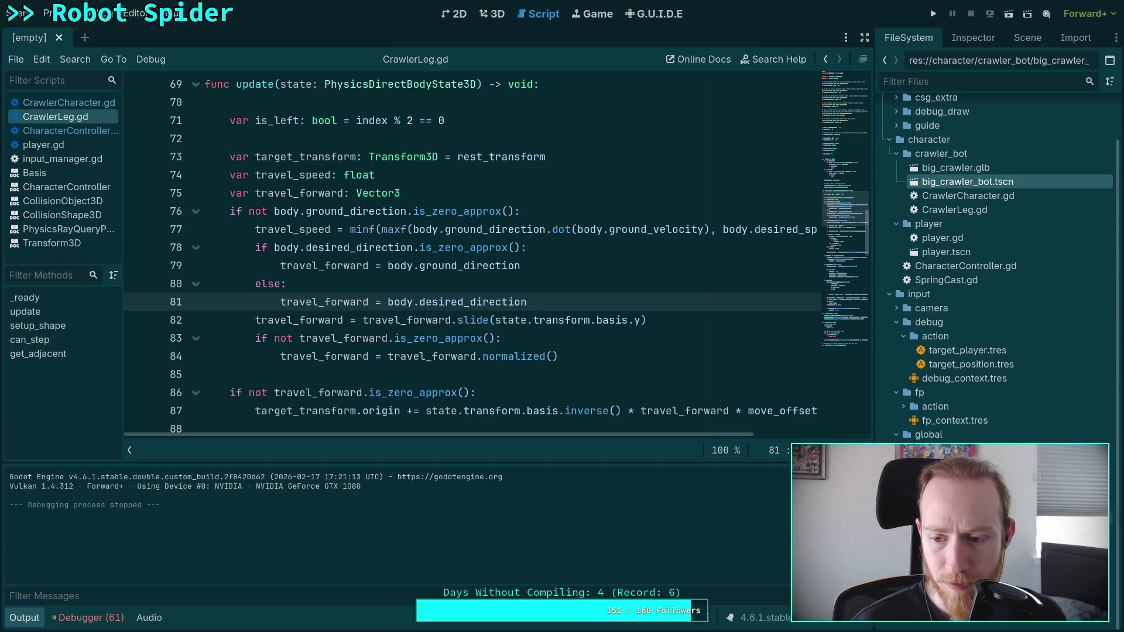
left_click(889, 294)
left_click(894, 275)
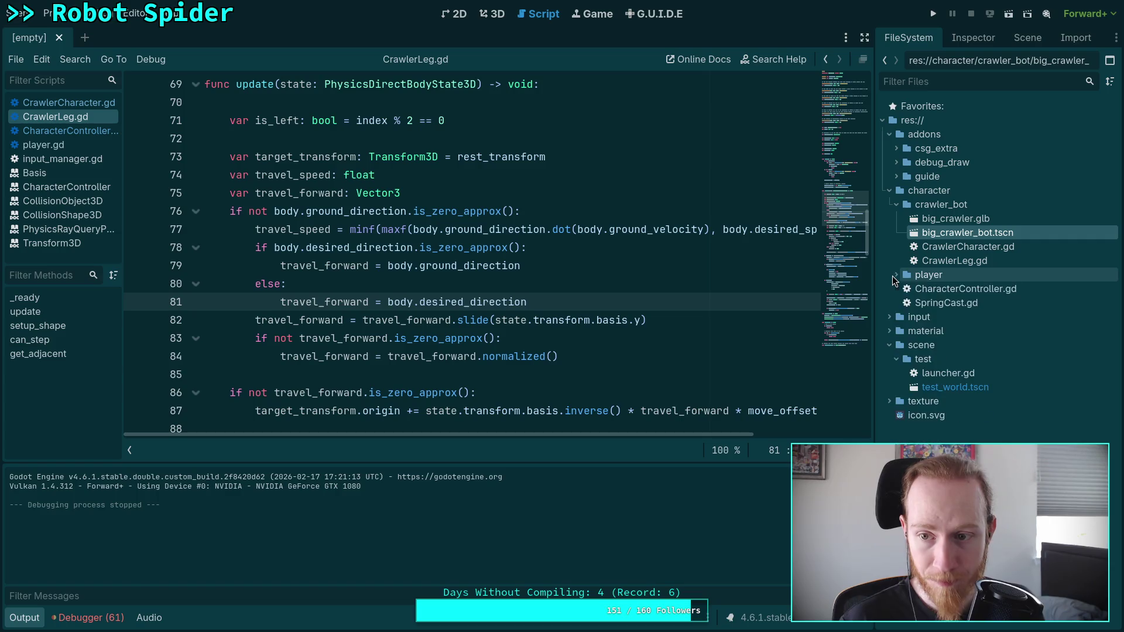
double_click(945, 387)
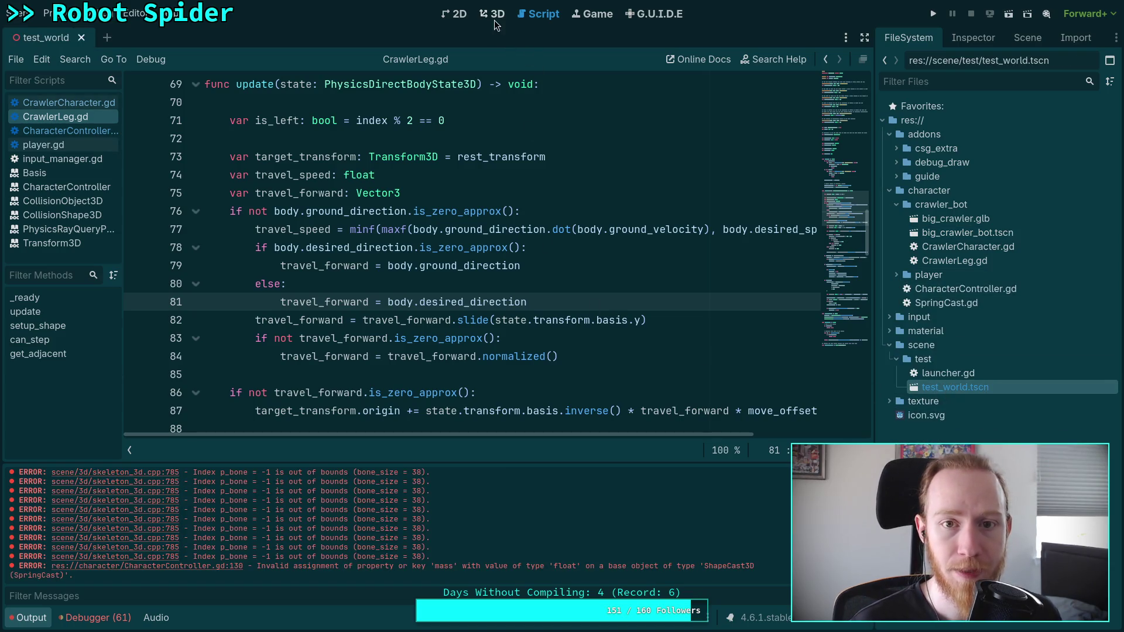
Drag the robot spider toward the lower left in the 3D view and run the game
left_click(494, 18)
left_click_drag(508, 260, 238, 367)
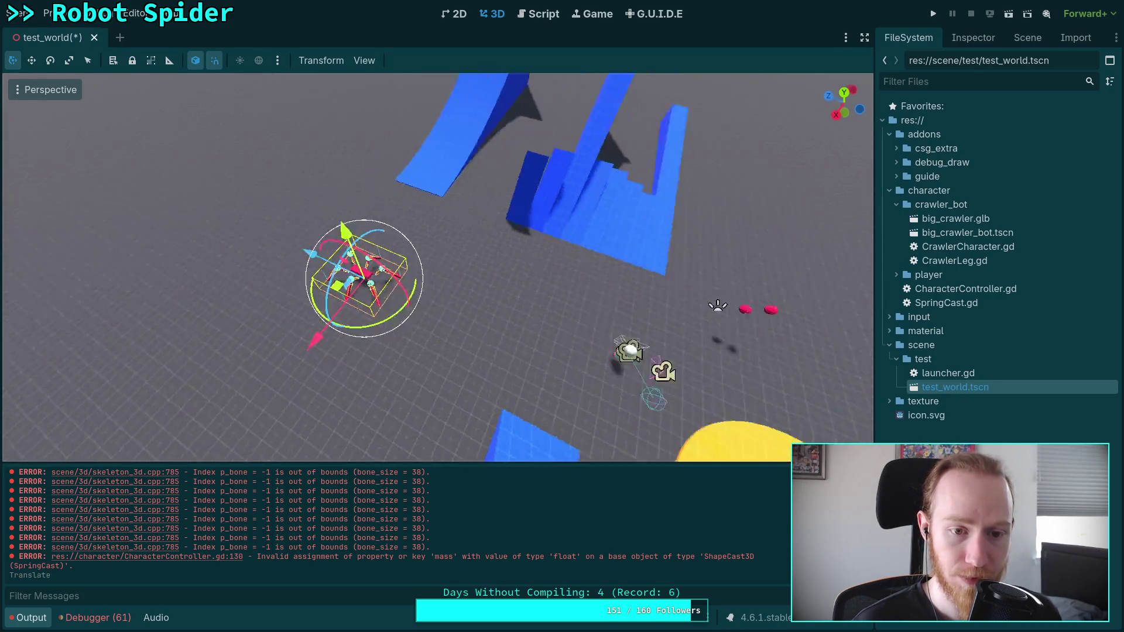
mouse_move(494, 299)
left_mouse_down()
mouse_move(275, 354)
mouse_move(349, 354)
left_mouse_up()
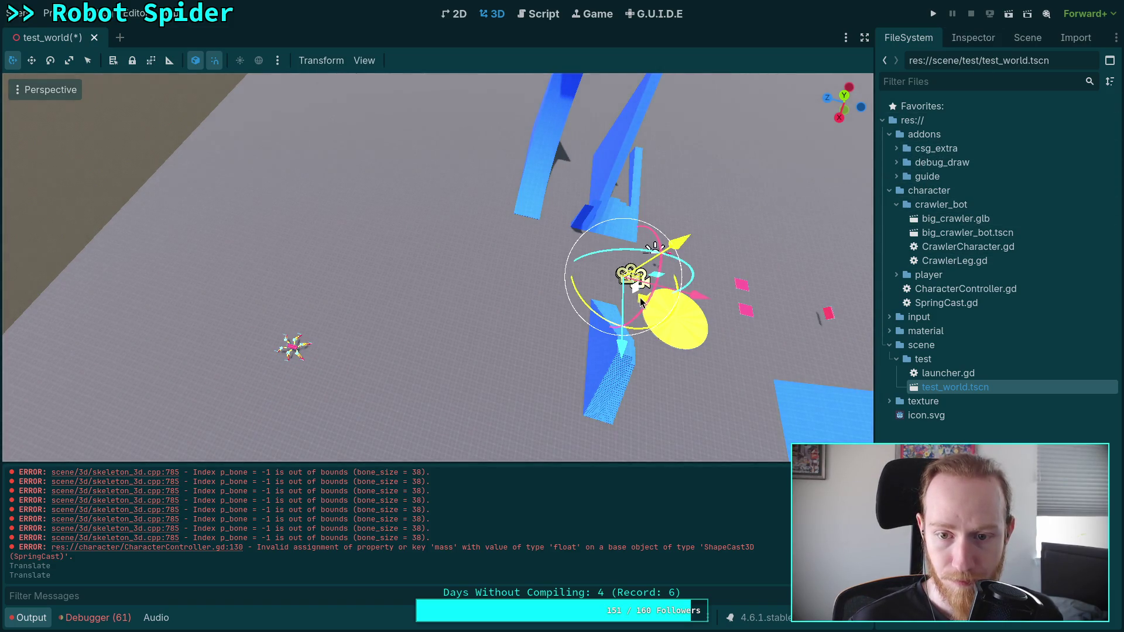
left_click_drag(324, 384, 277, 408)
left_click(933, 13)
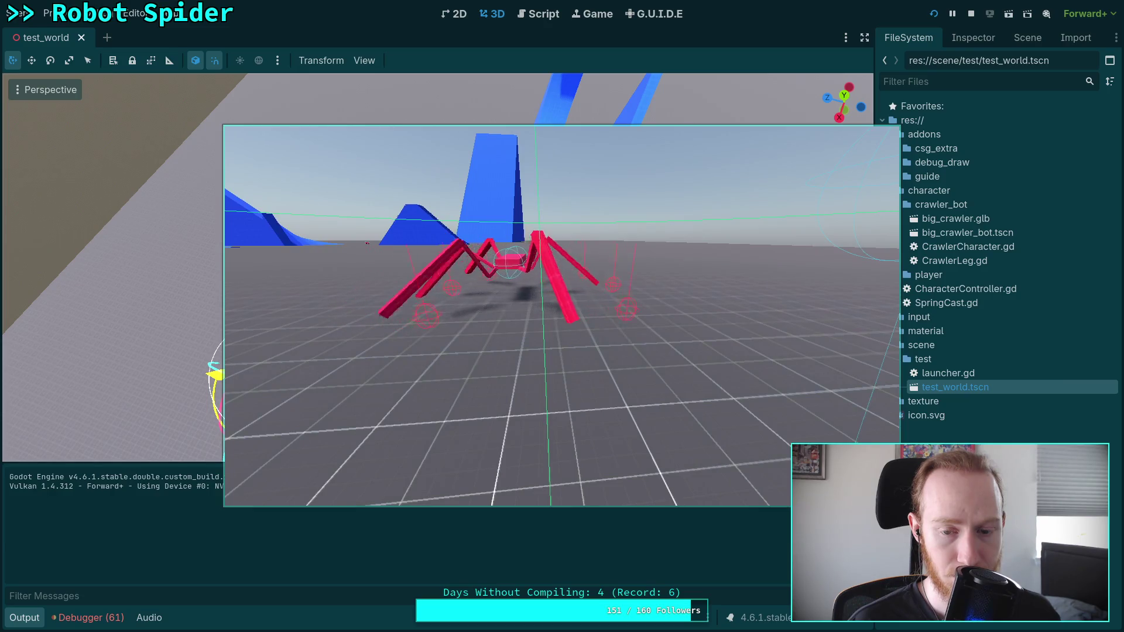
Restart the spider playtest for another look, then stop it
left_click(971, 15)
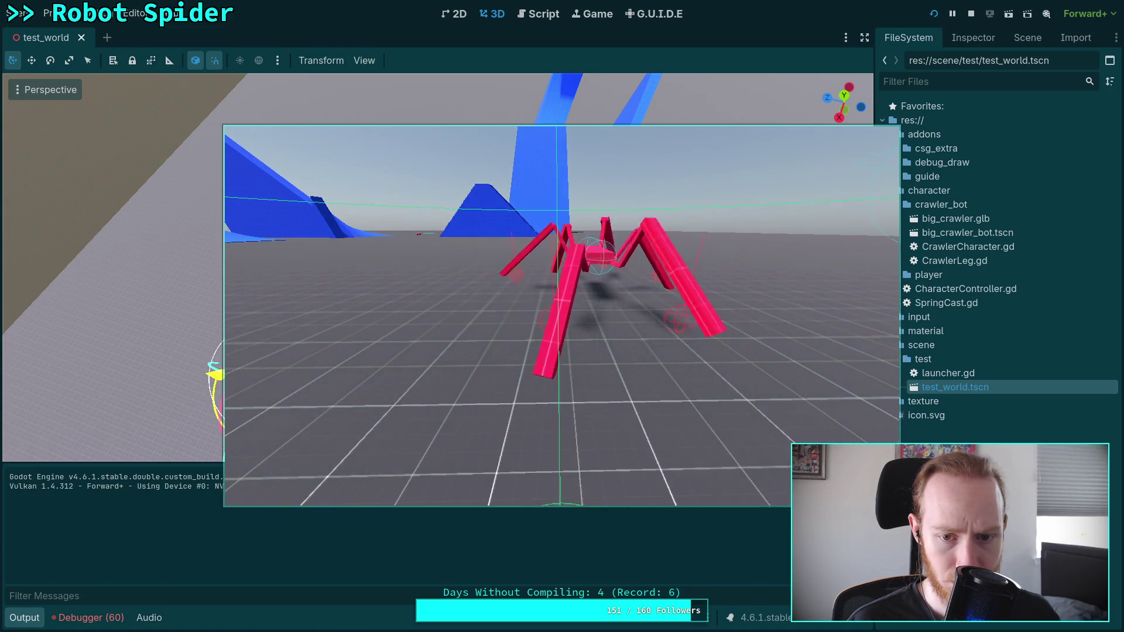
left_click(971, 16)
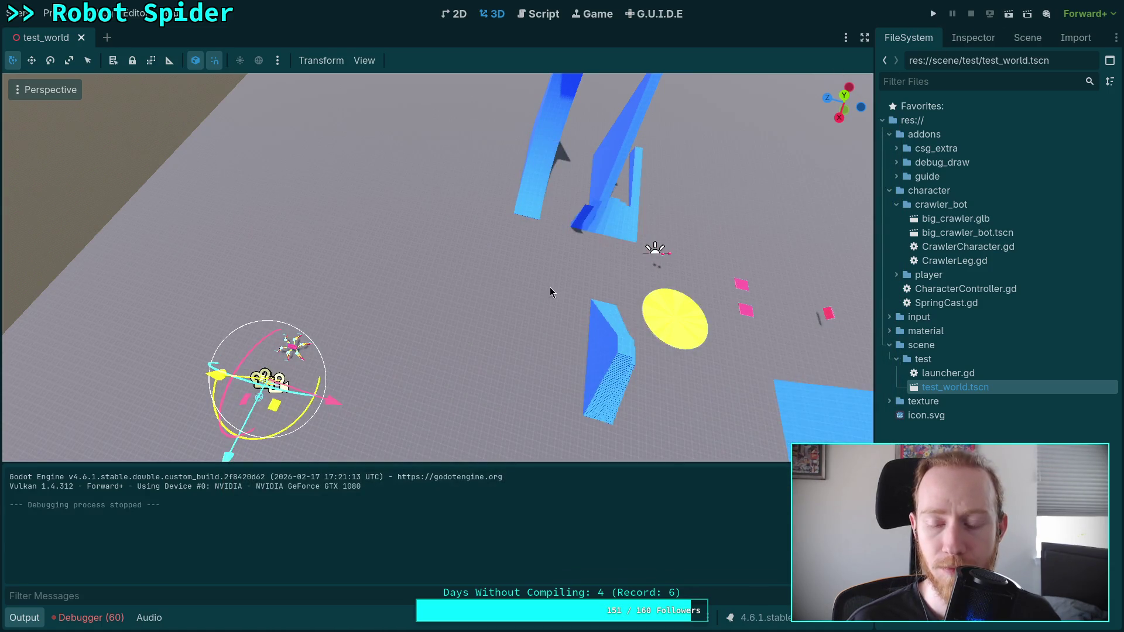
Focus on the spider, rotate it to a new heading, and playtest it with F5
key("f")
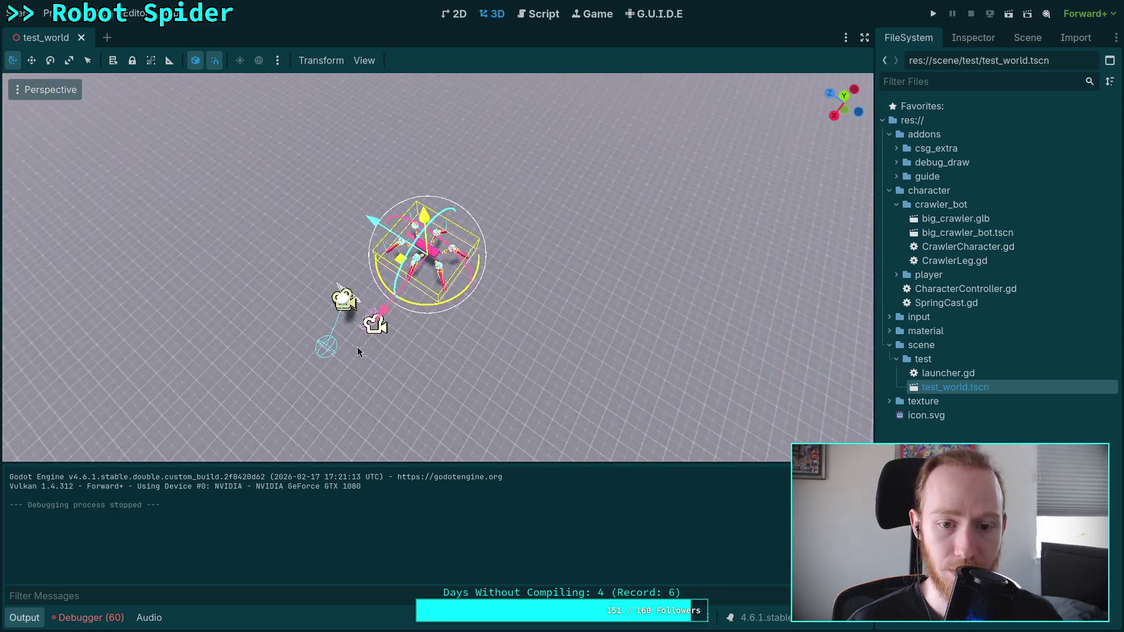
left_click_drag(424, 302, 672, 178)
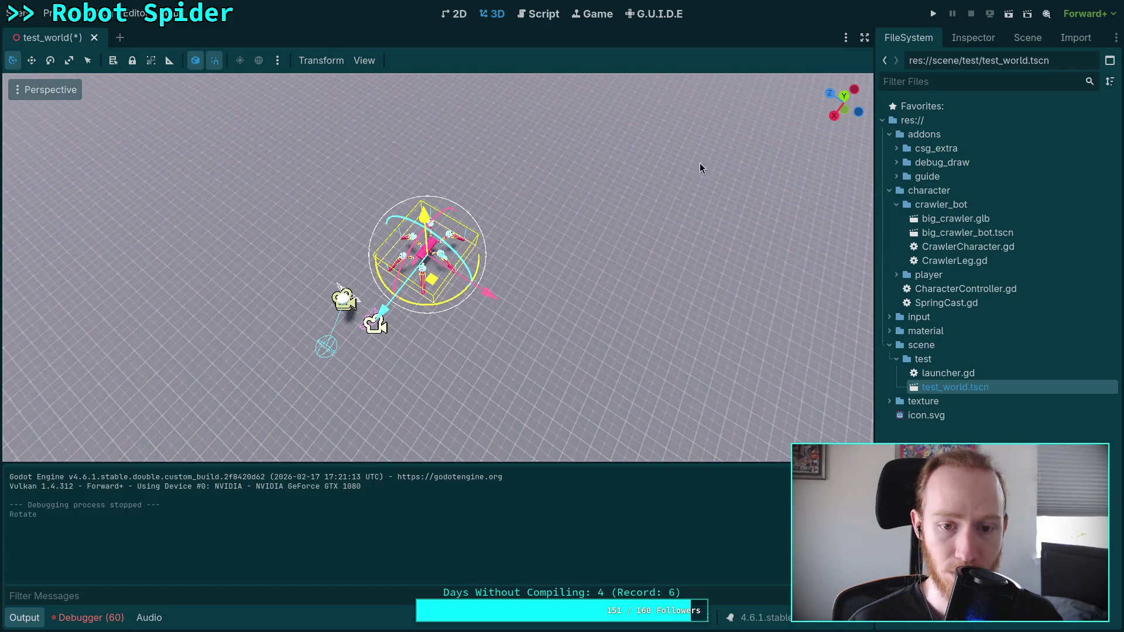
key("F5")
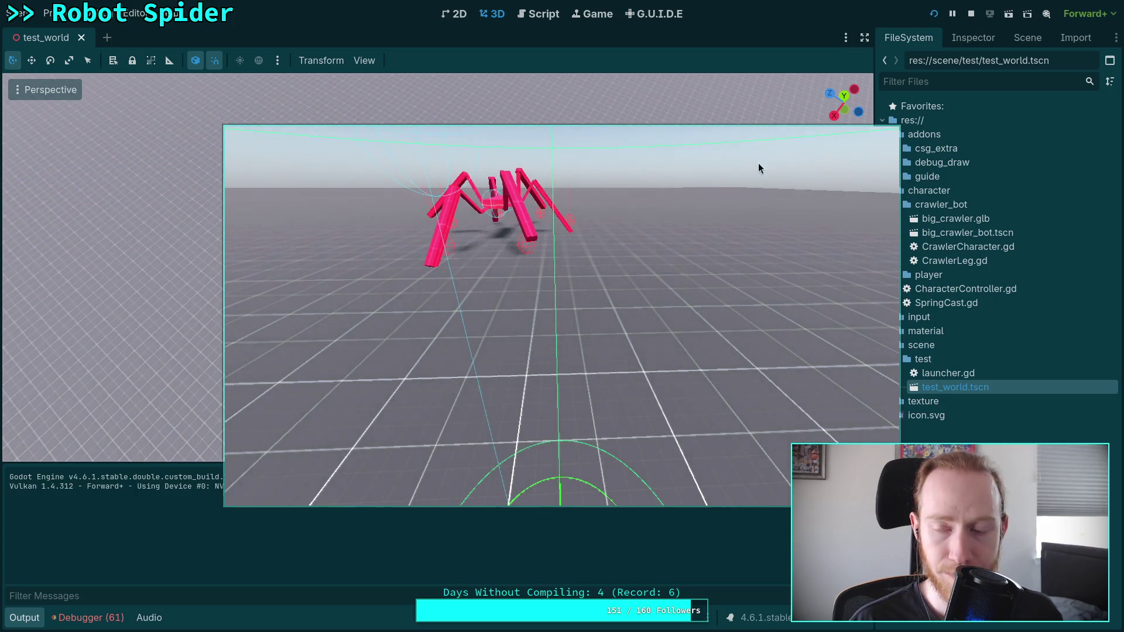
left_click(970, 13)
Rotate the spider slightly to another heading, then save and playtest until stopping with F8
left_click_drag(452, 300, 492, 281)
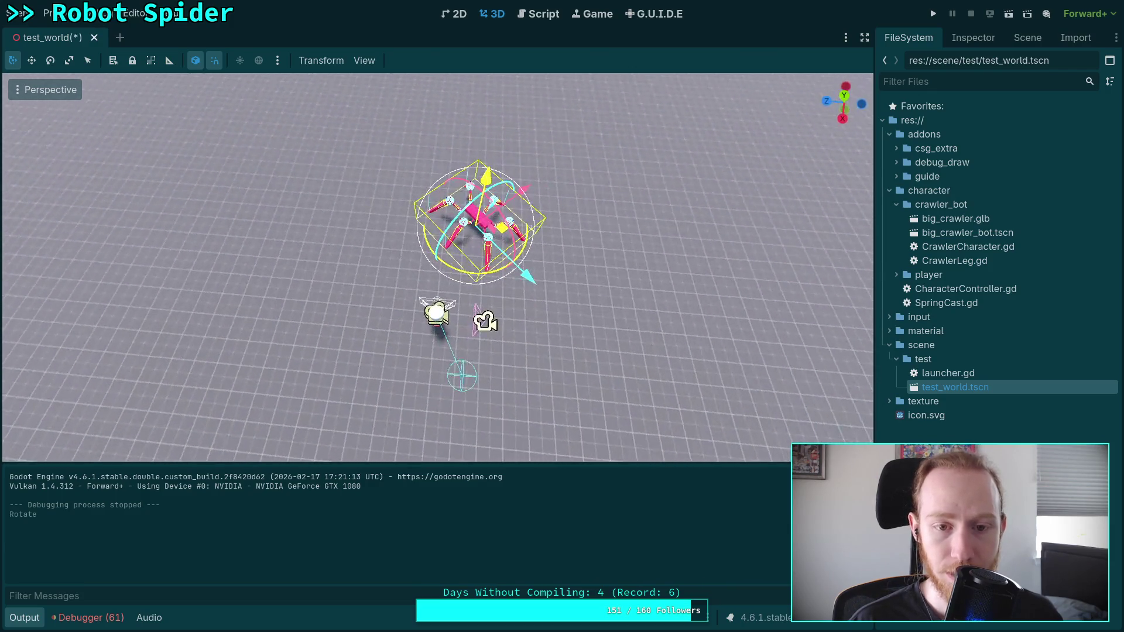
left_click(934, 14)
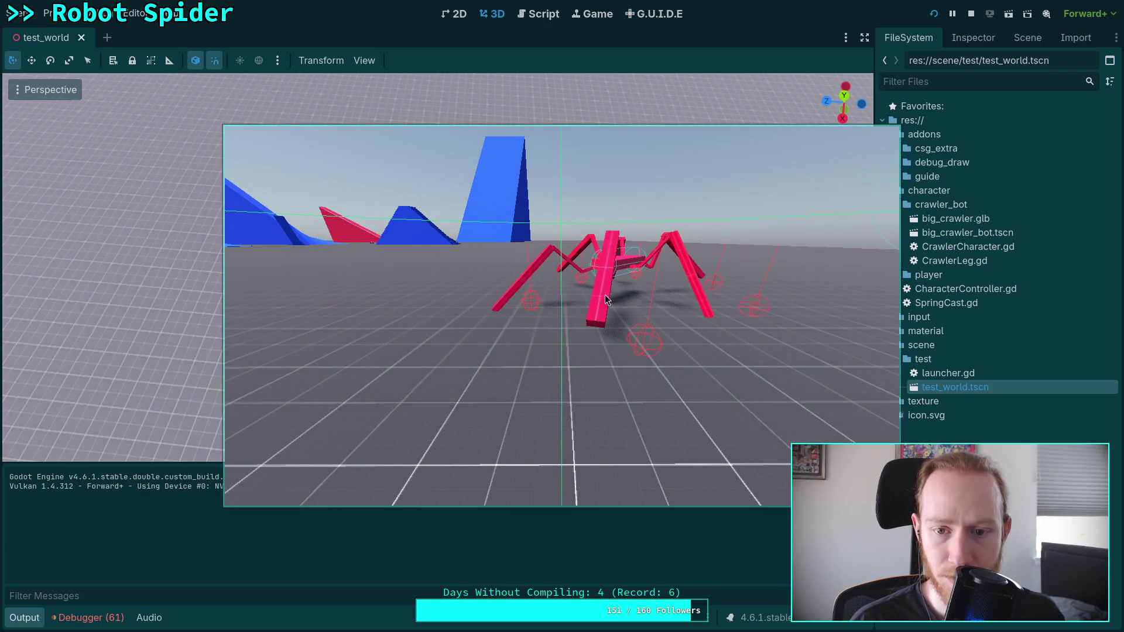
key("F8")
Change move_offset on line 21 of CrawlerLeg.gd from 0.5 to 0.6
left_click(551, 17)
scroll(412, 245, "up", 15)
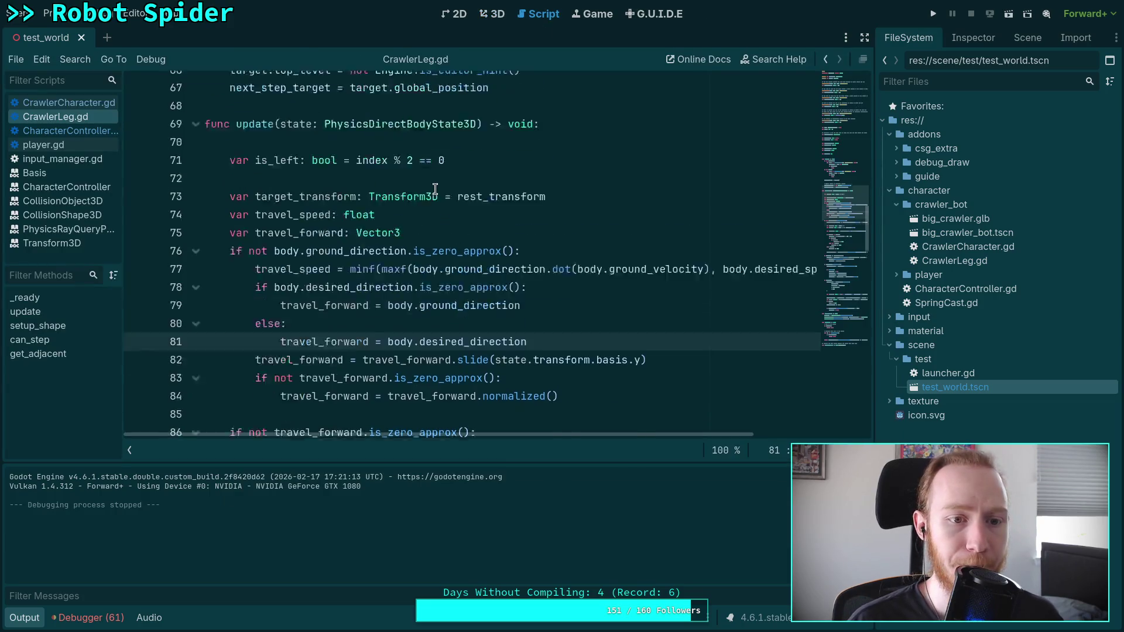
scroll(415, 245, "up", 2)
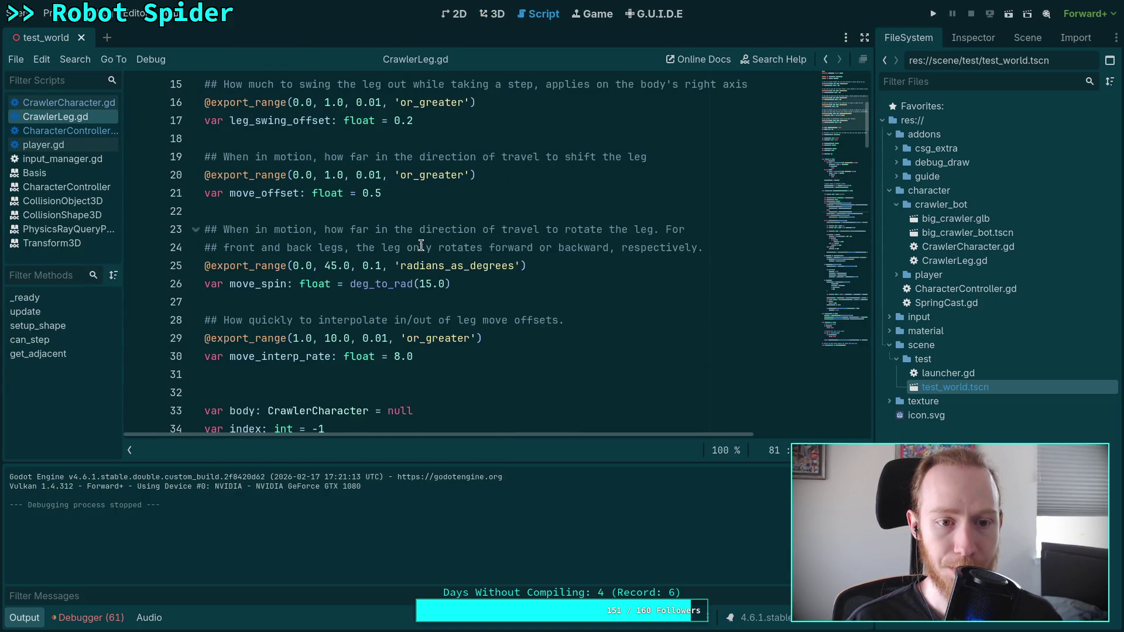
scroll(416, 252, "up", 3)
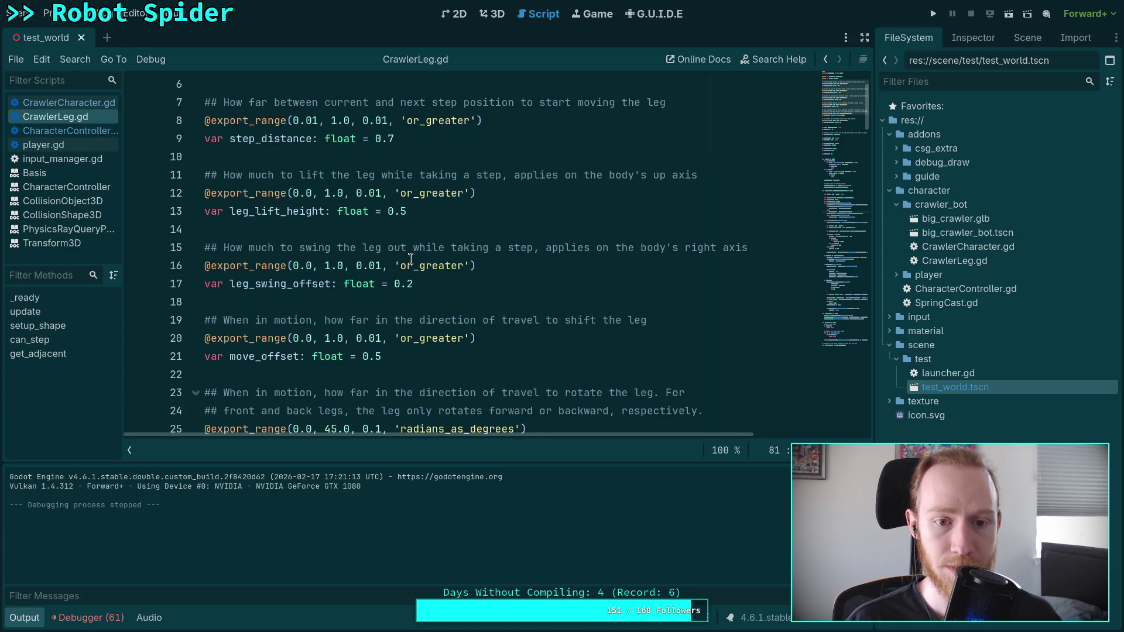
left_click(379, 358)
type("6")
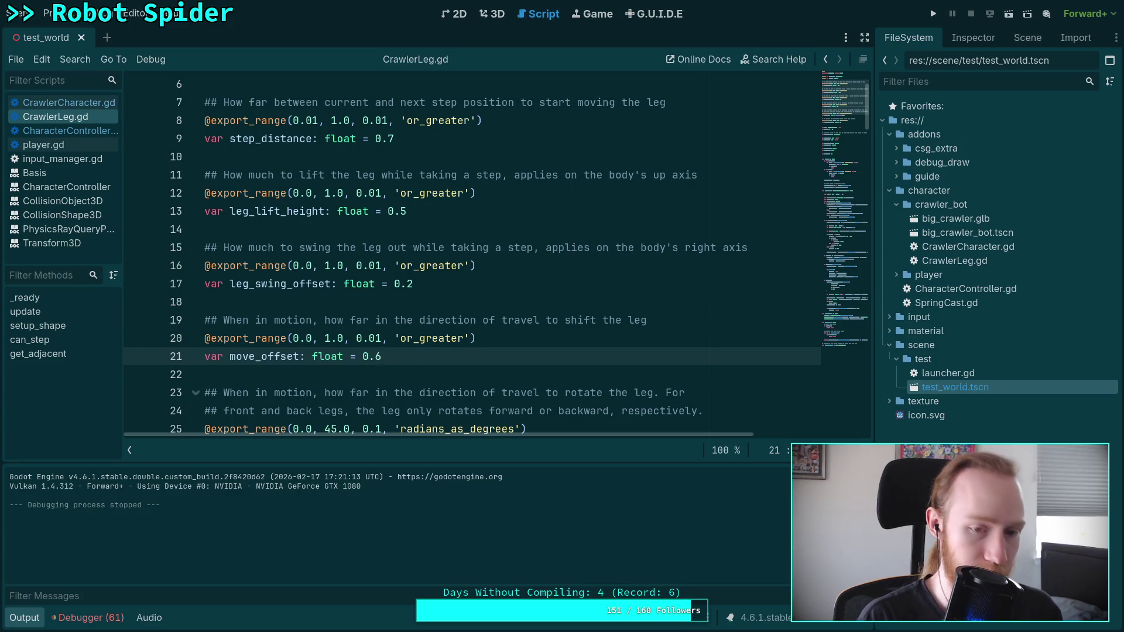
Playtest the spider with the new offset, stop, and launch it again
left_click(933, 14)
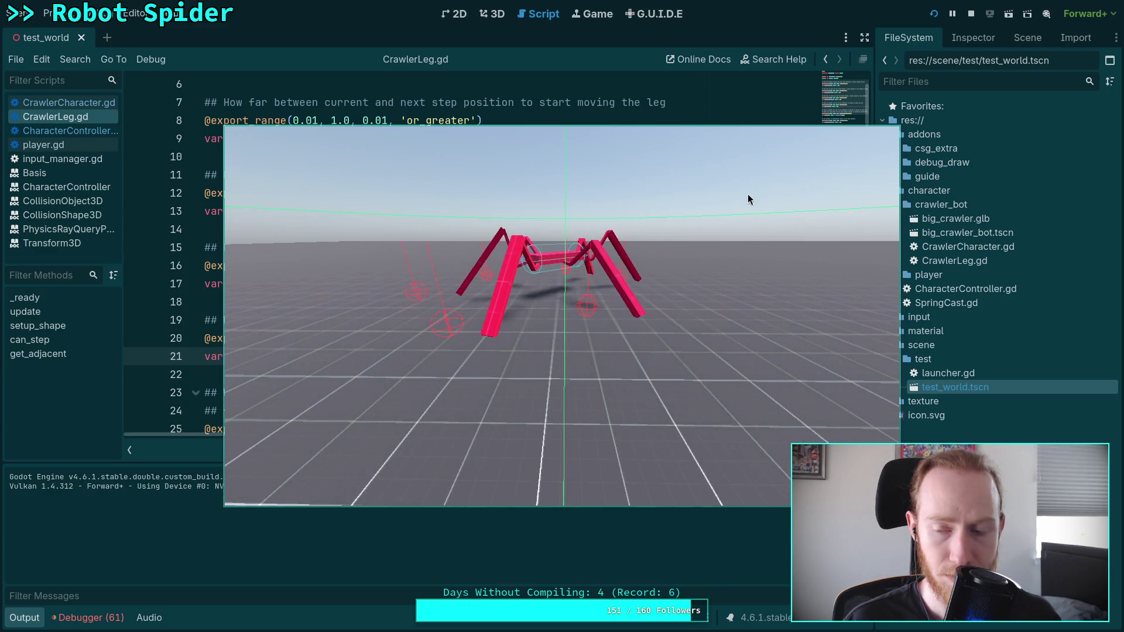
left_click(970, 14)
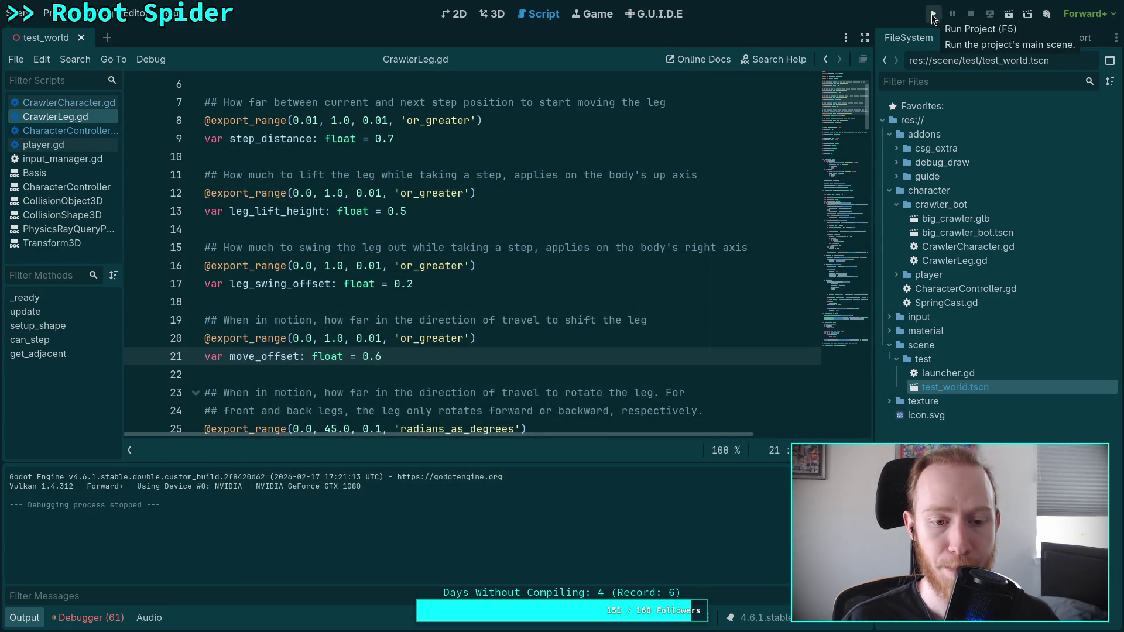
left_click(933, 14)
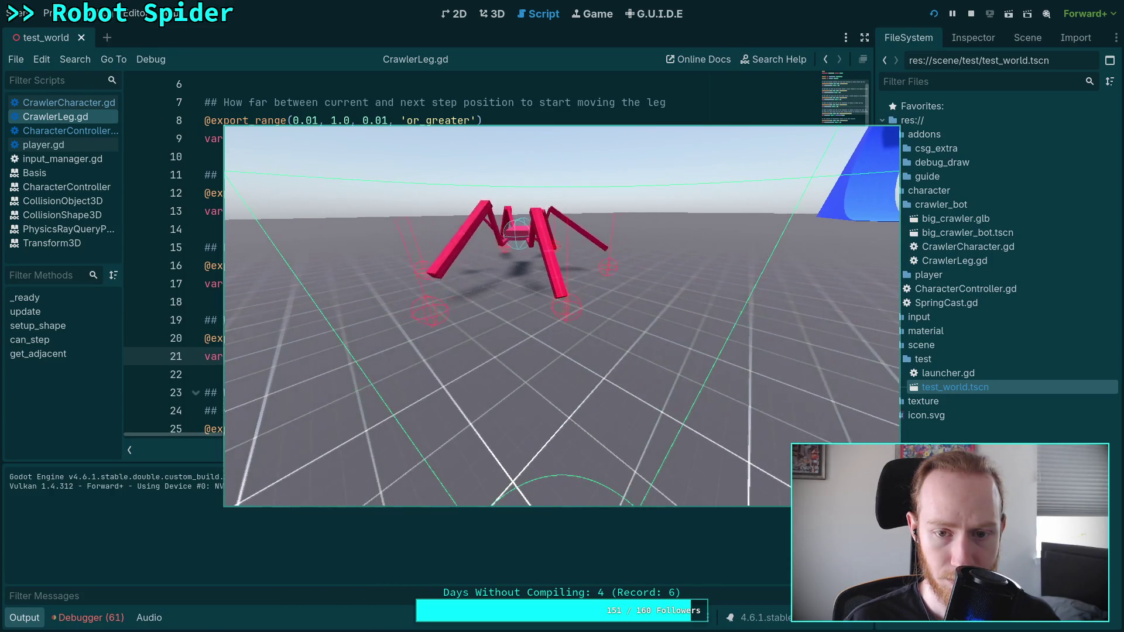
Stop the playtest, collapse the Output panel, and scroll down through CrawlerLeg.gd
key("Escape")
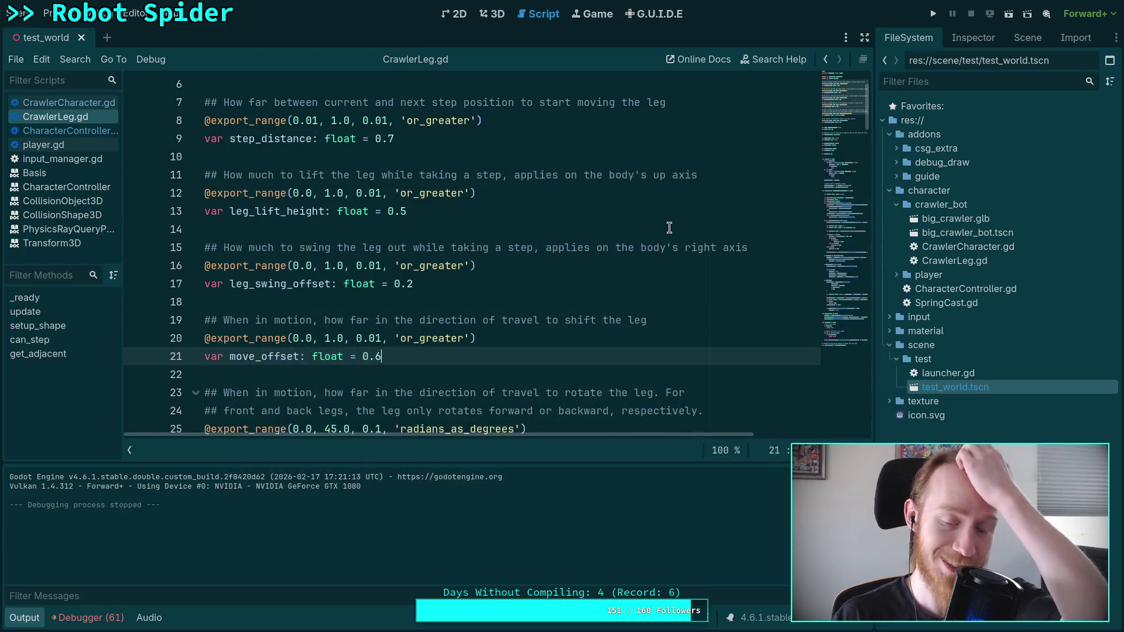
left_click(24, 618)
scroll(502, 368, "down", 1)
scroll(503, 368, "down", 4)
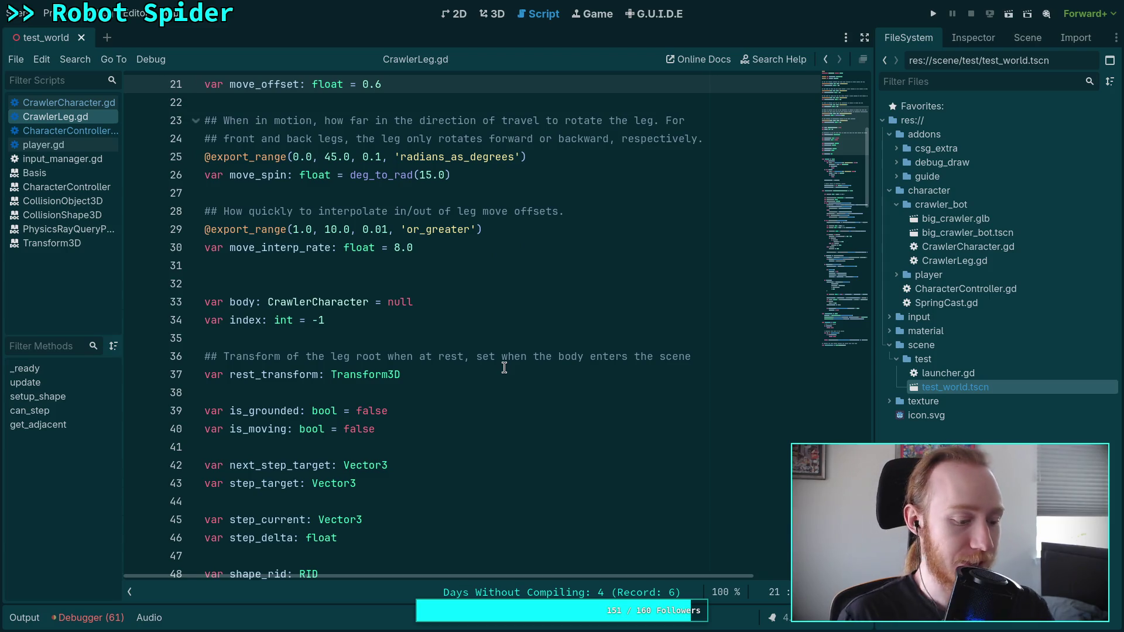